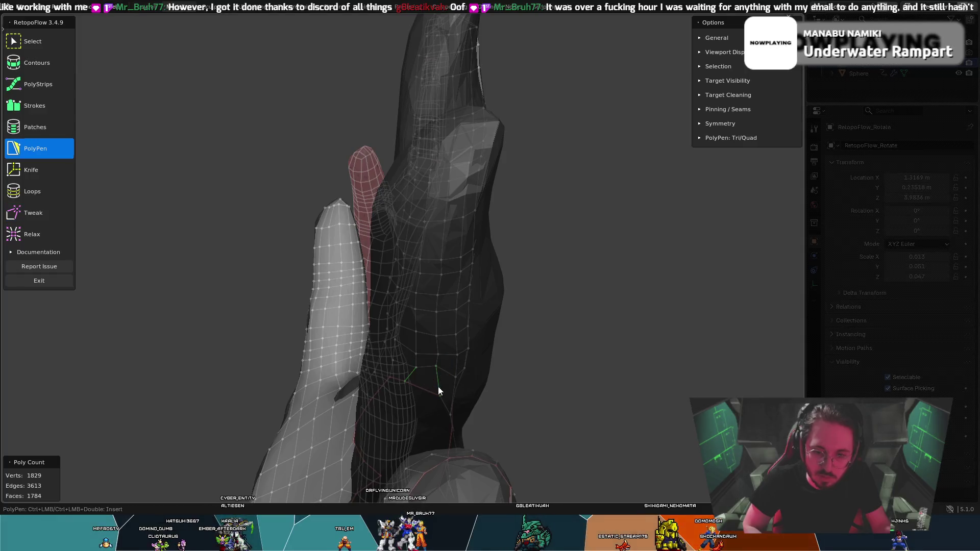
- Cycle between the PolyPen and Tweak tools while orbiting around the spread fingers
mouse_move(438, 387)
middle_mouse_down()
mouse_move(381, 375)
mouse_move(368, 350)
middle_mouse_up()
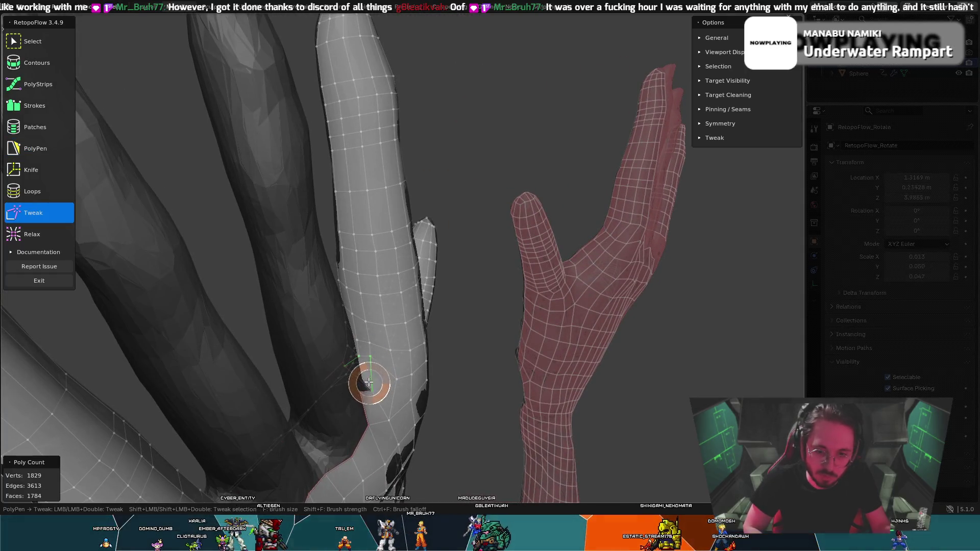
key("5")
mouse_move(372, 388)
middle_mouse_down()
mouse_move(379, 381)
mouse_move(310, 381)
mouse_move(392, 372)
middle_mouse_up()
key("8")
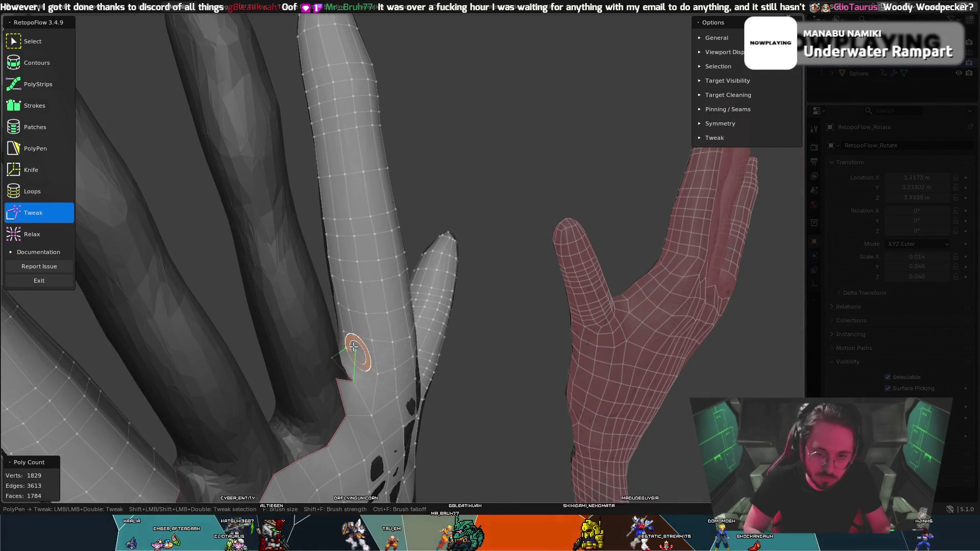
key("5")
mouse_move(342, 351)
middle_mouse_down()
mouse_move(494, 367)
mouse_move(434, 397)
middle_mouse_up()
- Select the Relax brush and zoom in to frame the grey hand's fingers
left_click(37, 234)
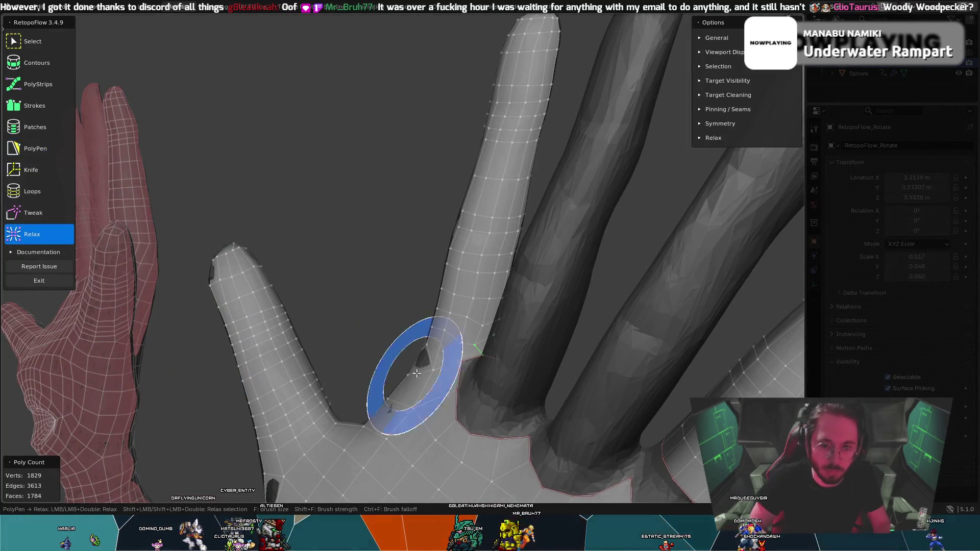
mouse_move(482, 328)
middle_mouse_down()
mouse_move(416, 317)
mouse_move(375, 375)
mouse_move(361, 350)
middle_mouse_up()
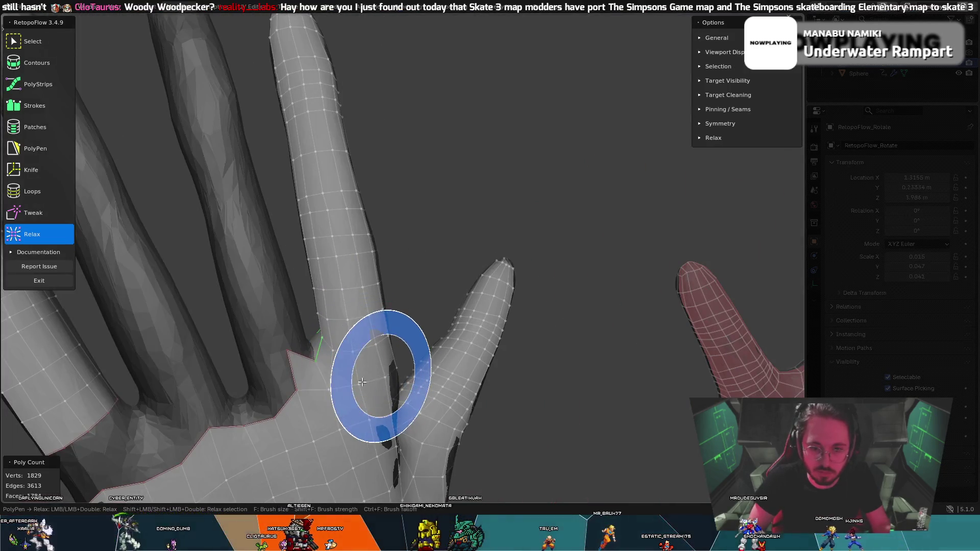
mouse_move(381, 395)
middle_mouse_down()
mouse_move(374, 409)
mouse_move(403, 413)
mouse_move(372, 404)
middle_mouse_up()
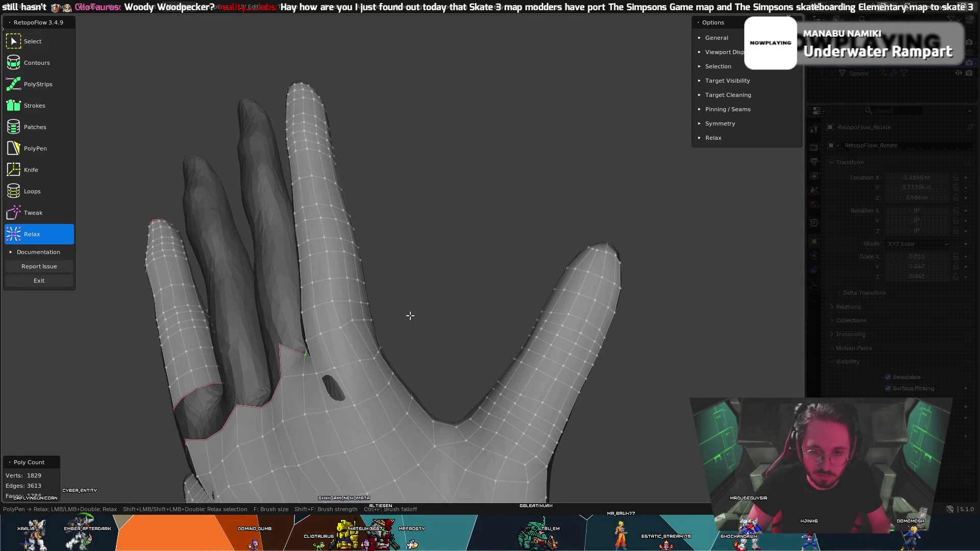
middle_click_drag(427, 309, 500, 334)
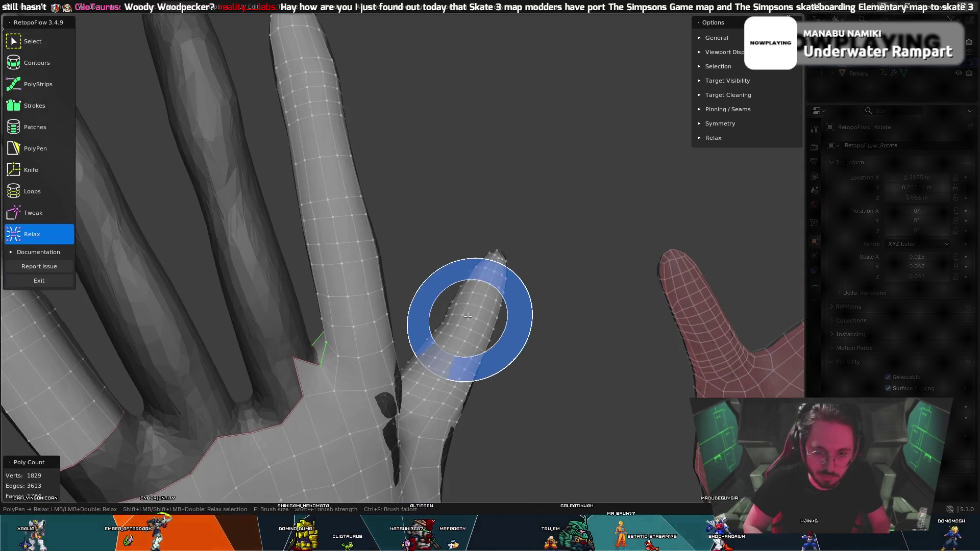
middle_click_drag(423, 287, 564, 281)
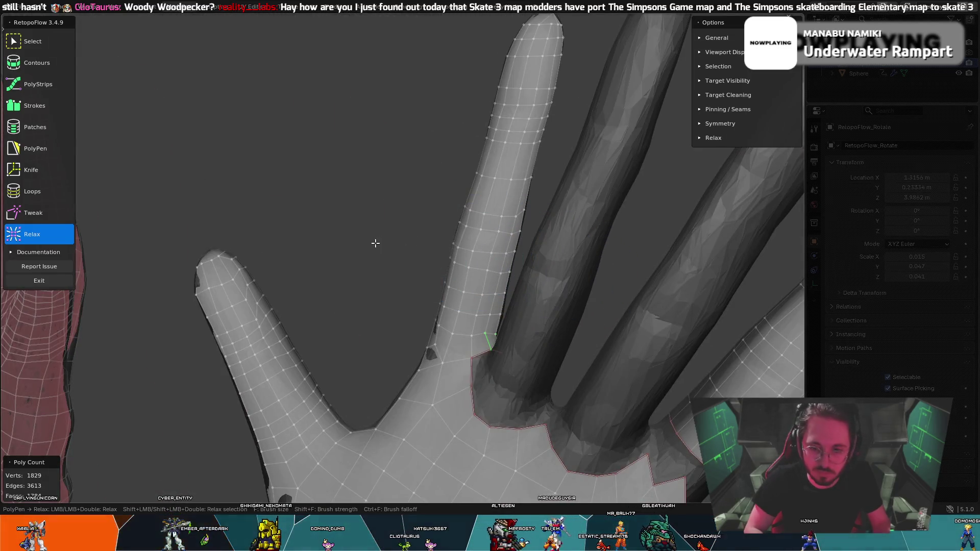
mouse_move(372, 265)
middle_mouse_down()
mouse_move(256, 263)
mouse_move(234, 240)
middle_mouse_up()
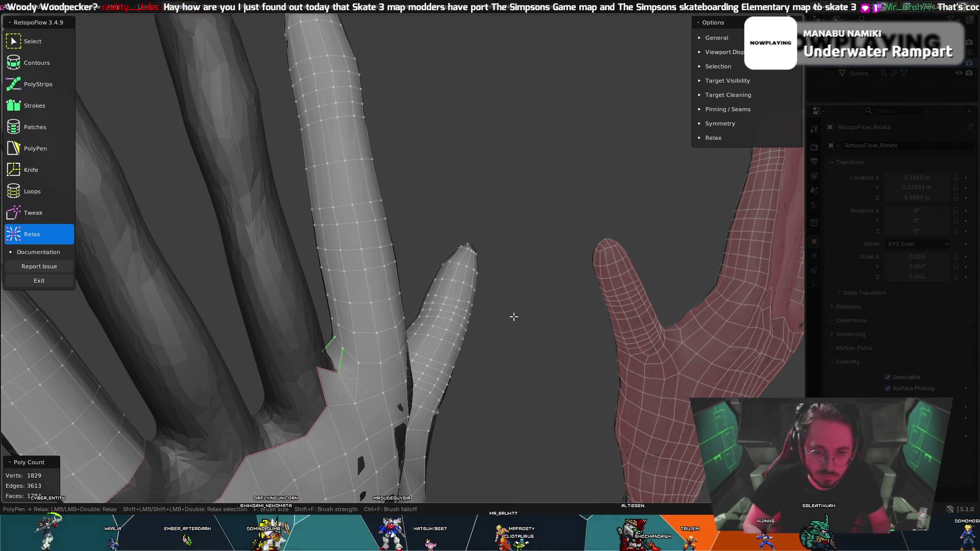
mouse_move(329, 405)
middle_mouse_down()
mouse_move(328, 360)
mouse_move(343, 380)
middle_mouse_up()
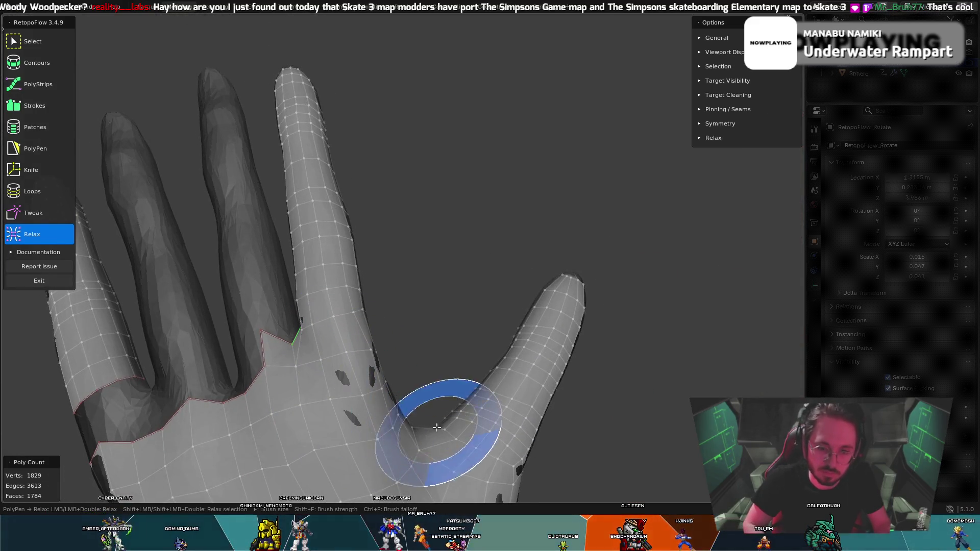
- Relax the retopology mesh across the palm and around the thumb base
middle_click_drag(291, 415, 333, 434)
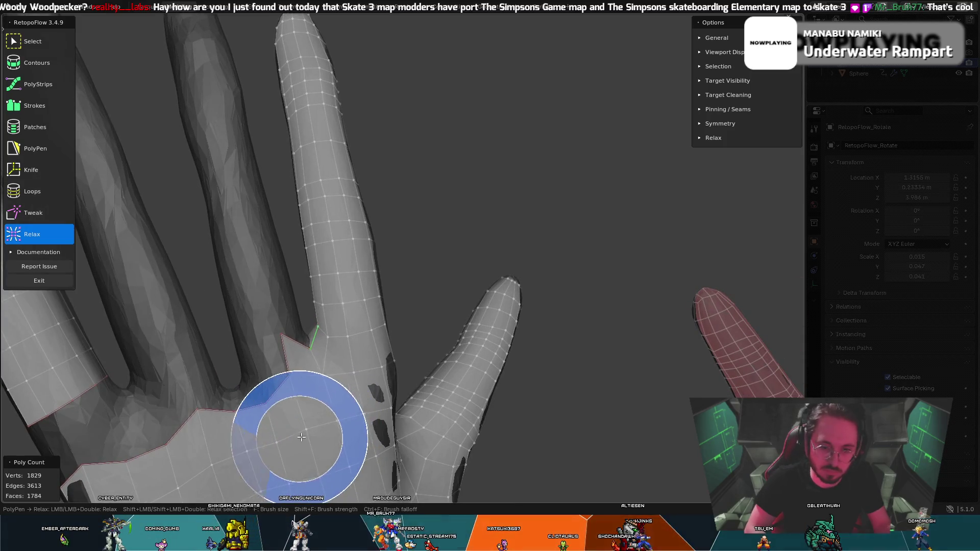
mouse_move(339, 372)
middle_mouse_down()
mouse_move(194, 390)
mouse_move(191, 377)
mouse_move(361, 355)
mouse_move(449, 322)
middle_mouse_up()
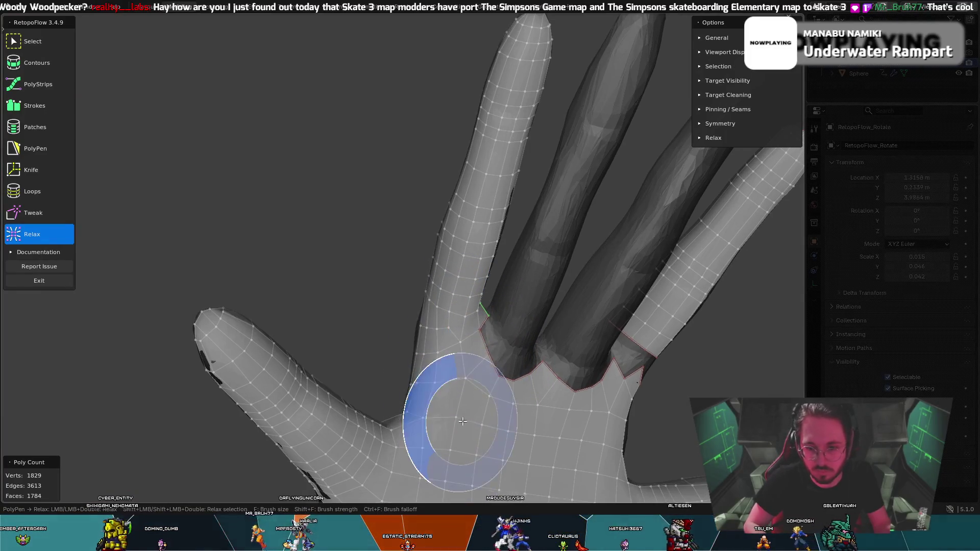
middle_click_drag(505, 433, 517, 413)
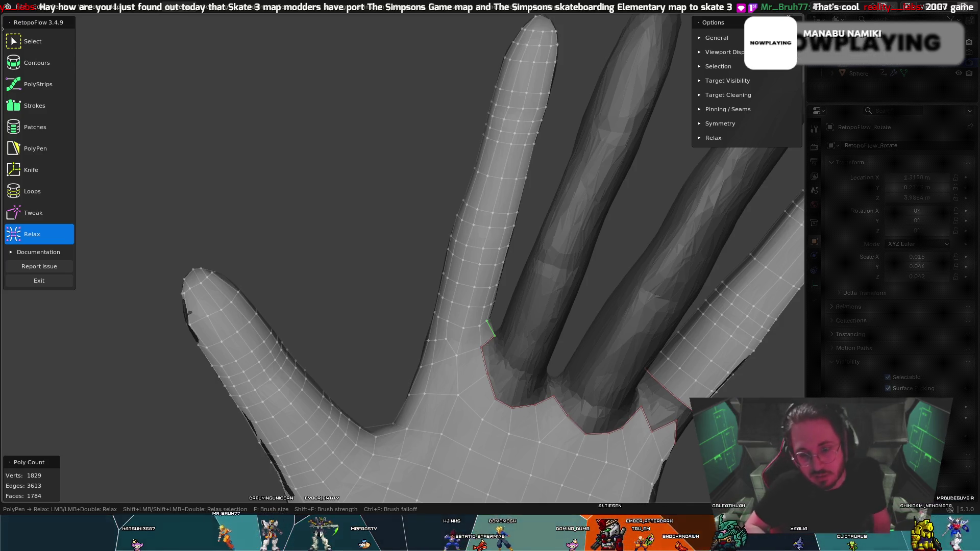
- Orbit around the hand and switch from Tweak to Relax to smooth the finger-base vertices
middle_click_drag(357, 375, 267, 385)
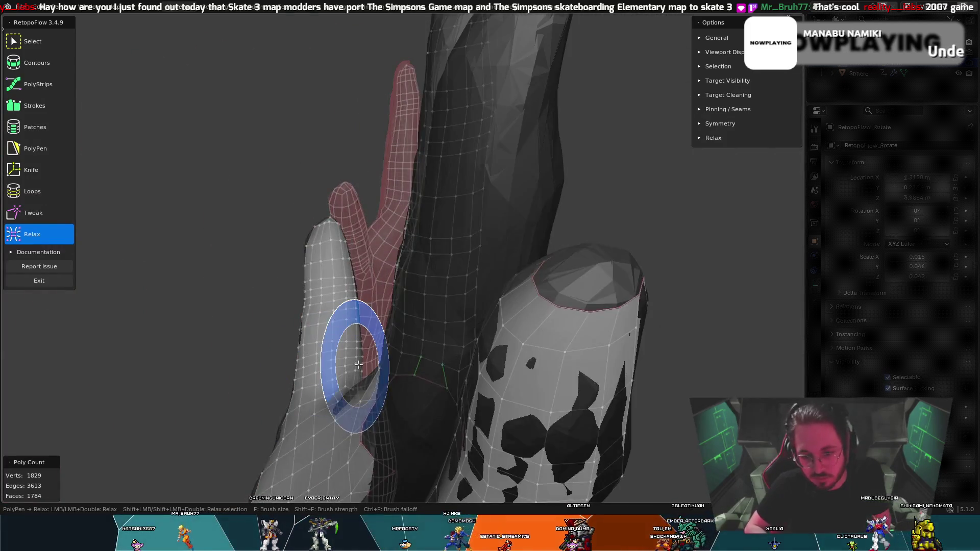
mouse_move(350, 355)
middle_mouse_down()
mouse_move(212, 376)
mouse_move(318, 344)
mouse_move(307, 350)
mouse_move(438, 376)
middle_mouse_up()
key("8")
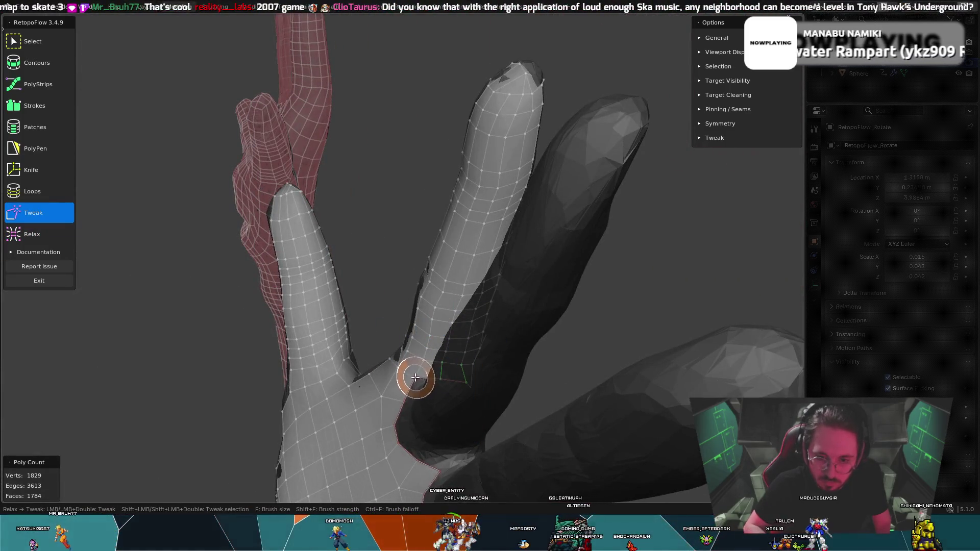
key("9")
mouse_move(436, 377)
middle_mouse_down()
mouse_move(479, 373)
mouse_move(492, 324)
mouse_move(358, 293)
mouse_move(350, 317)
middle_mouse_up()
- Alternate Tweak and Relax on finger-base vertices from a side view, ending with PolyPen active
key("8")
key("9")
key("8")
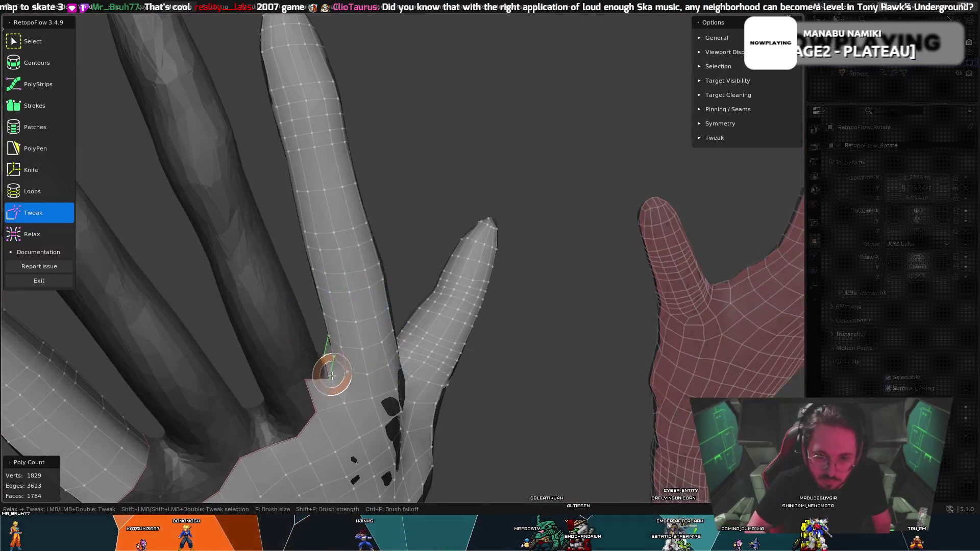
key("9")
mouse_move(334, 378)
middle_mouse_down()
mouse_move(286, 344)
mouse_move(215, 357)
mouse_move(457, 278)
mouse_move(486, 356)
mouse_move(501, 293)
mouse_move(661, 343)
middle_mouse_up()
mouse_move(667, 396)
middle_mouse_down()
mouse_move(551, 359)
mouse_move(687, 393)
mouse_move(600, 356)
mouse_move(664, 387)
mouse_move(624, 335)
mouse_move(638, 339)
mouse_move(590, 323)
mouse_move(614, 328)
middle_mouse_up()
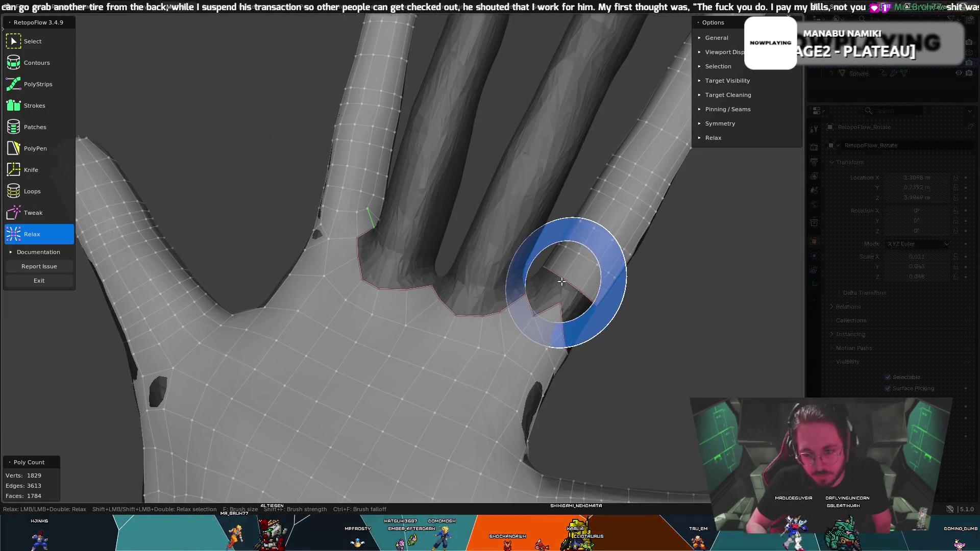
left_click(35, 149)
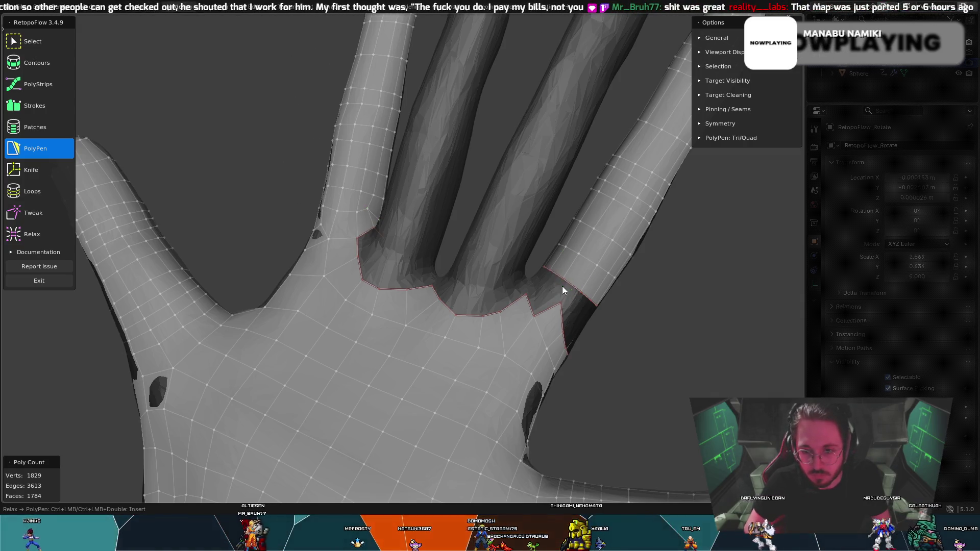
- Add an edge at the finger strip's border and pull a boundary vertex into place
left_click(562, 304)
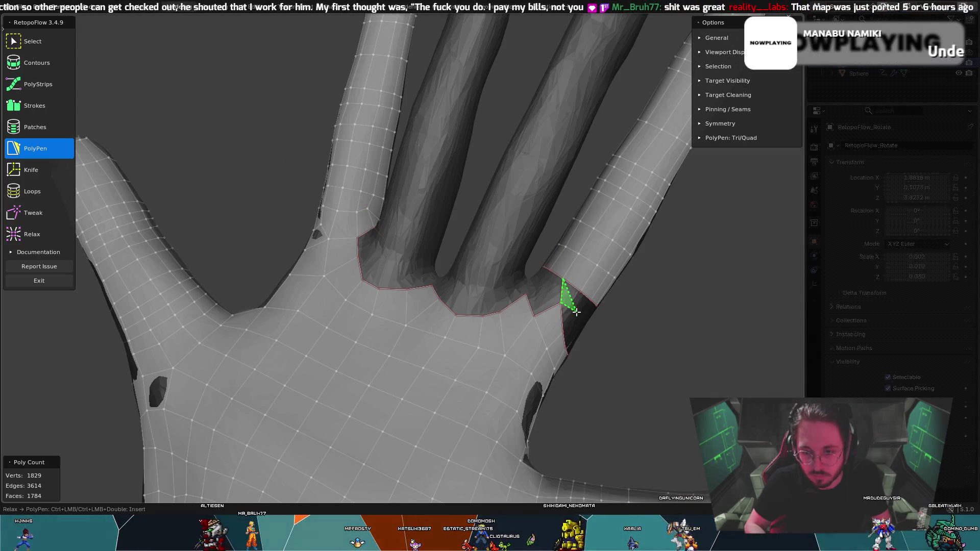
mouse_move(555, 296)
middle_mouse_down()
mouse_move(572, 287)
mouse_move(564, 292)
middle_mouse_up()
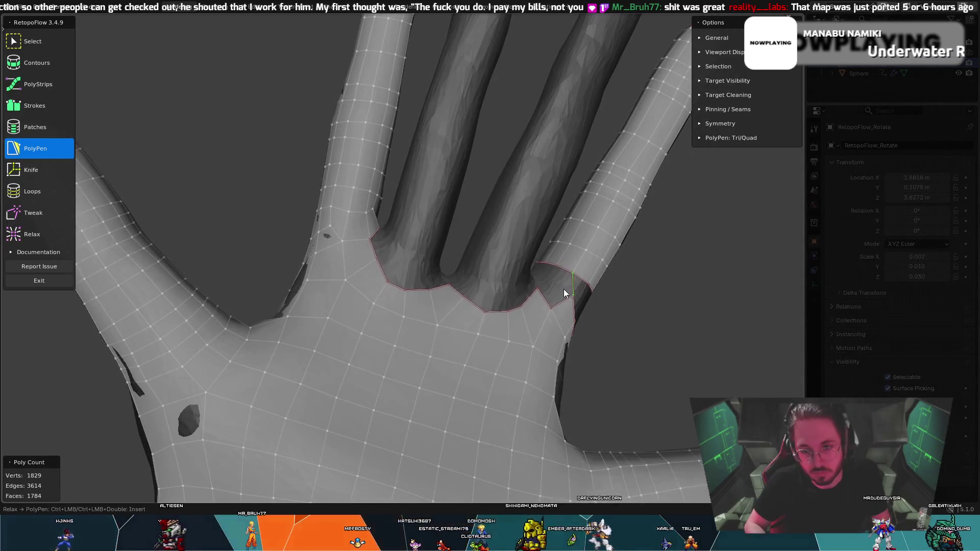
middle_click_drag(605, 318, 568, 308)
key("c")
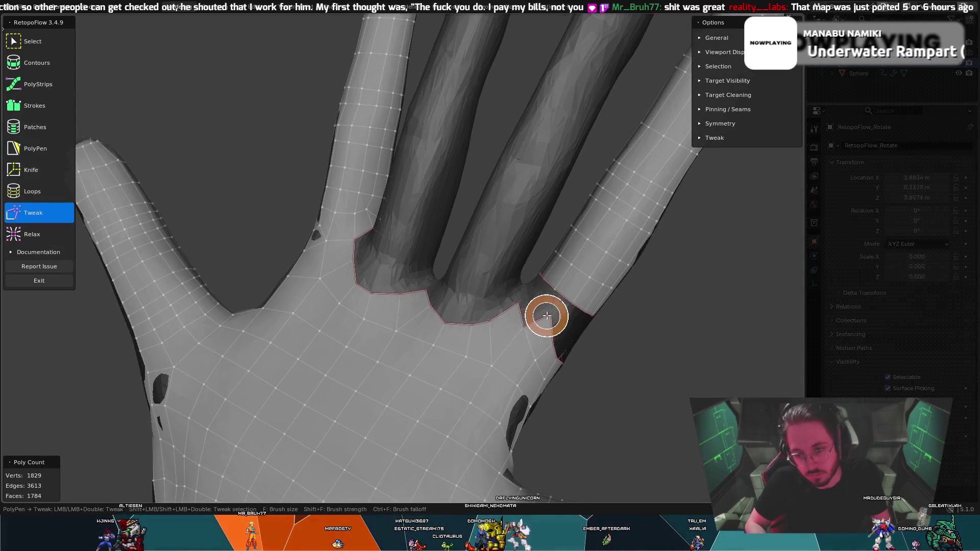
left_click_drag(547, 319, 551, 304)
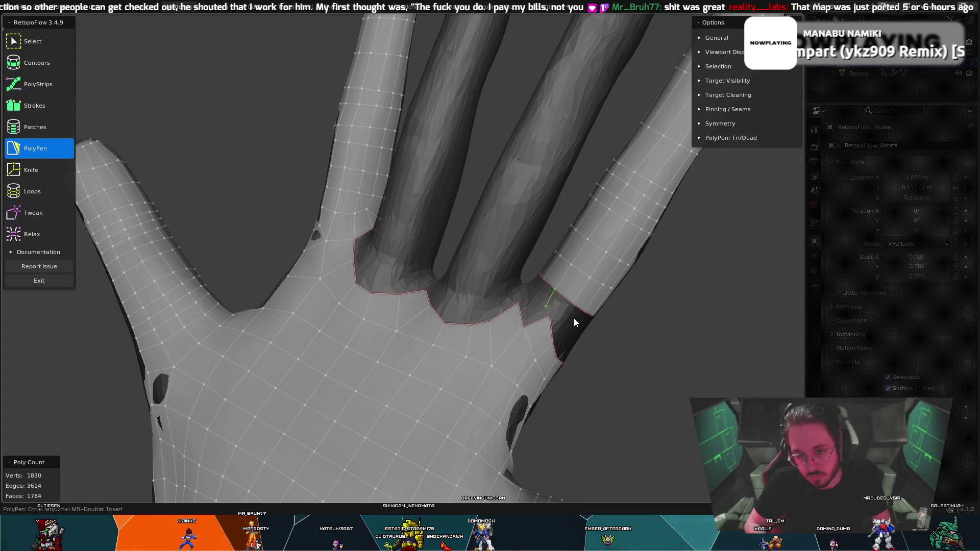
mouse_move(569, 321)
middle_mouse_down()
mouse_move(571, 295)
mouse_move(523, 289)
mouse_move(540, 289)
middle_mouse_up()
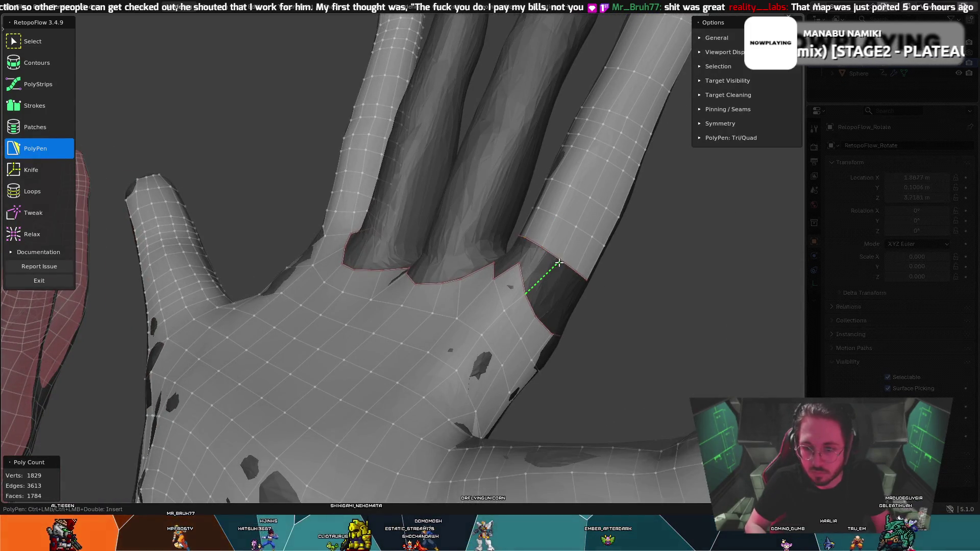
- Insert triangle faces at the finger ring edge and in the gap
left_click(529, 261, "ctrl")
mouse_move(529, 261)
middle_mouse_down()
mouse_move(580, 308)
mouse_move(535, 306)
mouse_move(546, 288)
mouse_move(537, 296)
middle_mouse_up()
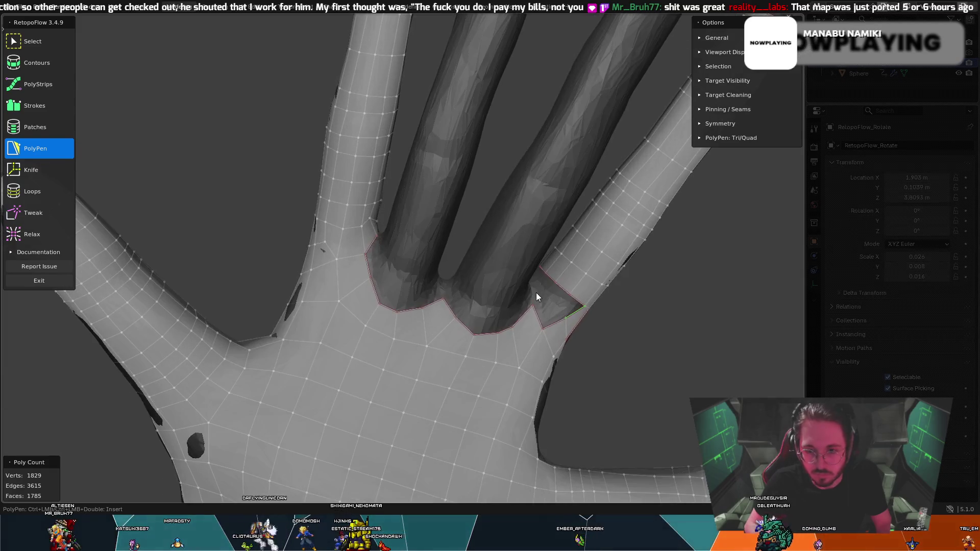
left_click(551, 299, "ctrl")
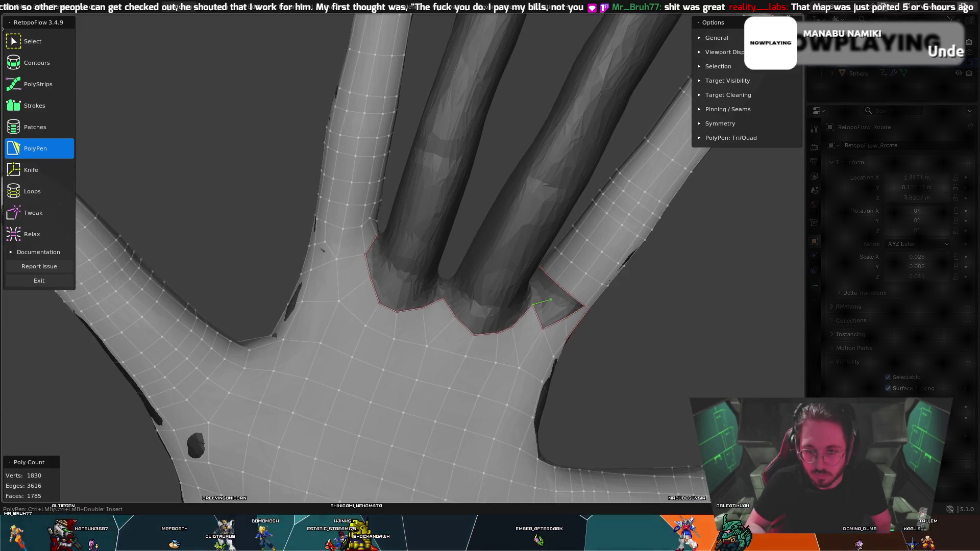
left_click(565, 318, "ctrl")
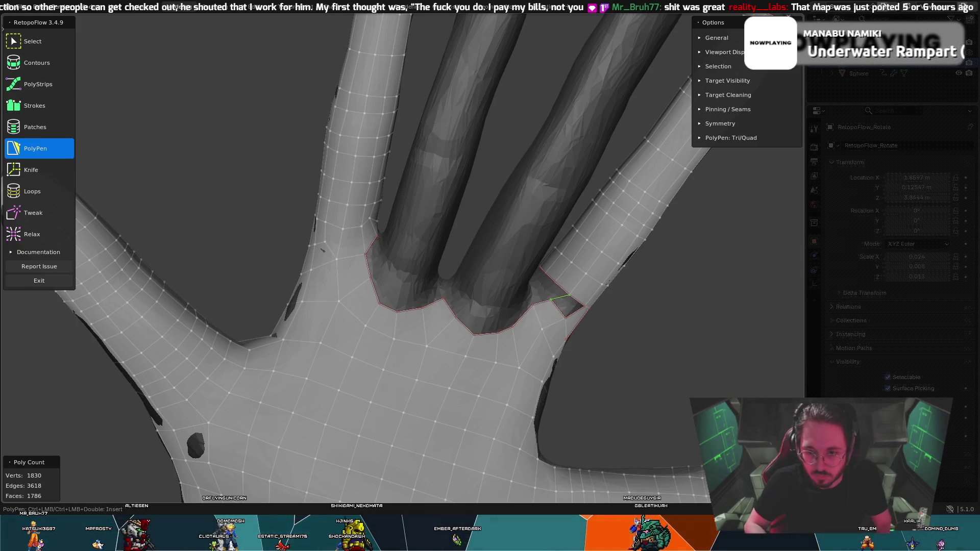
- Insert more faces near the finger base, turning one into a quad
middle_click_drag(546, 282, 521, 275)
left_click(562, 325, "ctrl")
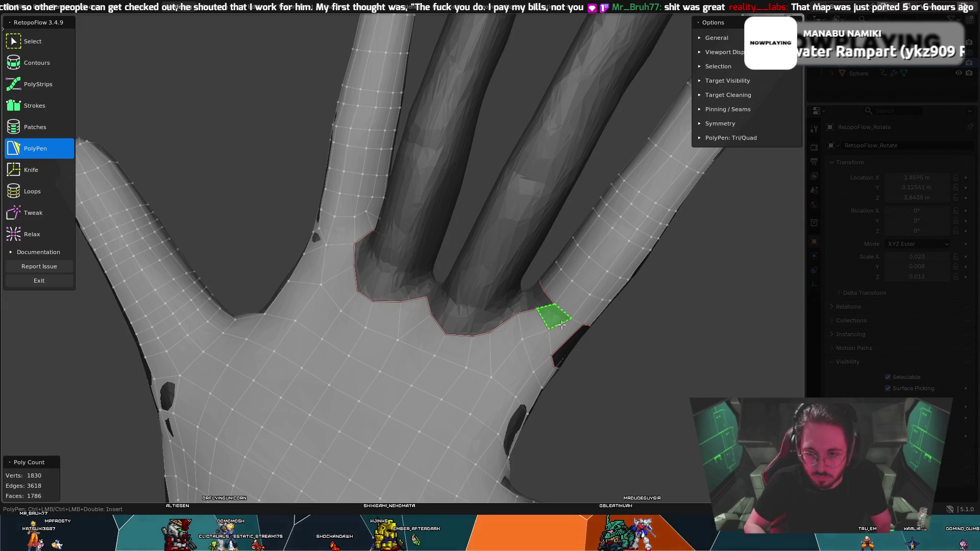
middle_click_drag(561, 314, 553, 277)
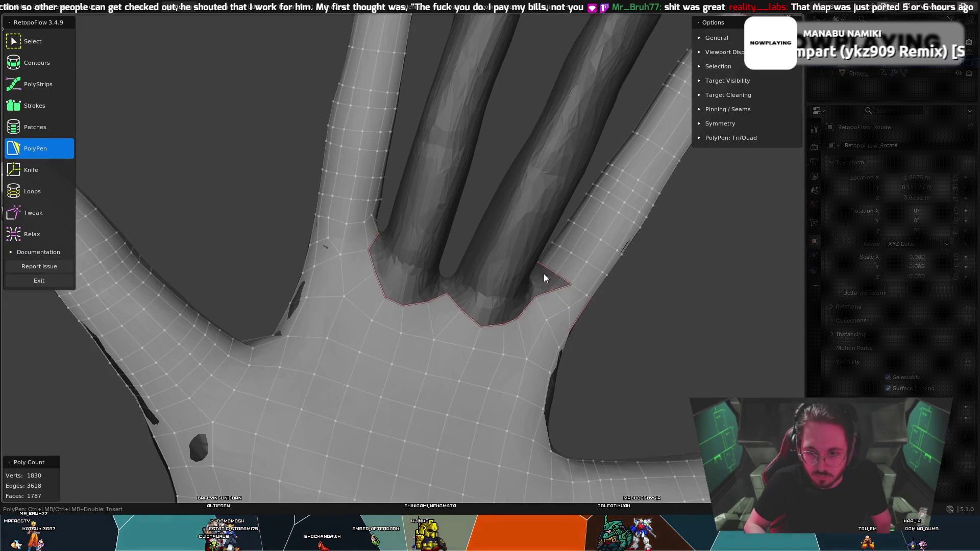
left_click(541, 279, "ctrl")
left_click(562, 292, "ctrl")
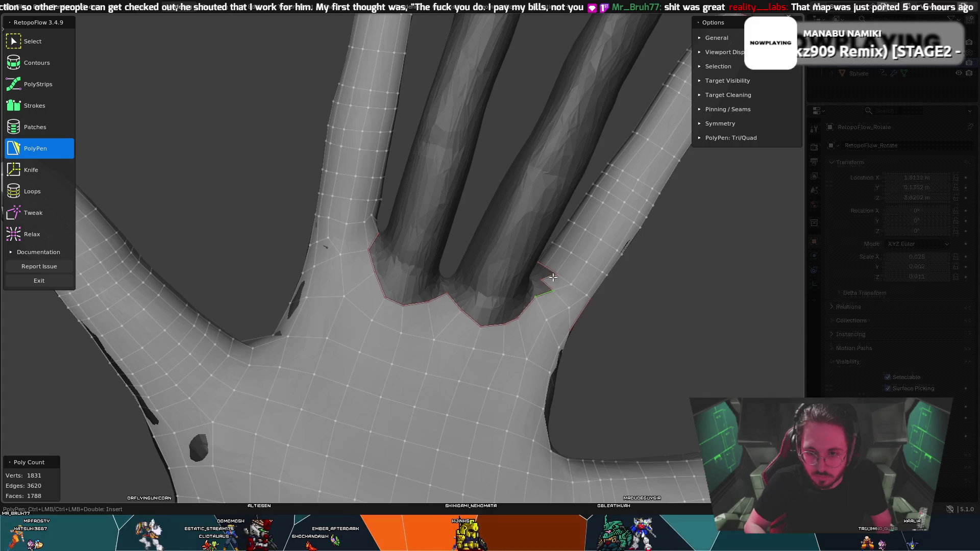
mouse_move(554, 277)
middle_mouse_down()
mouse_move(575, 298)
mouse_move(672, 288)
mouse_move(550, 249)
mouse_move(448, 274)
mouse_move(573, 250)
mouse_move(631, 261)
mouse_move(517, 273)
mouse_move(498, 263)
mouse_move(636, 301)
mouse_move(664, 295)
mouse_move(626, 301)
mouse_move(511, 269)
mouse_move(497, 301)
middle_mouse_up()
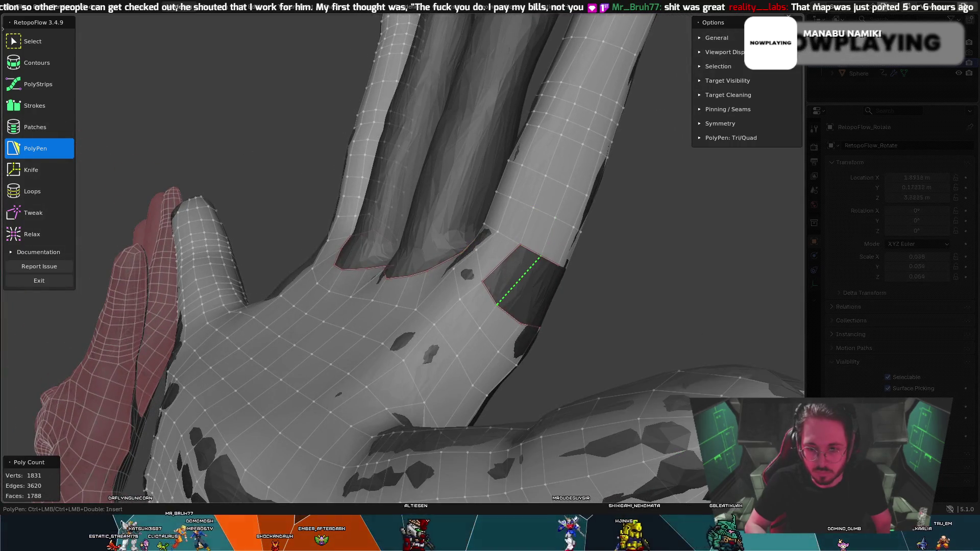
- Split the dark quad and add faces joining the finger base to the palm
left_click(516, 273, "ctrl")
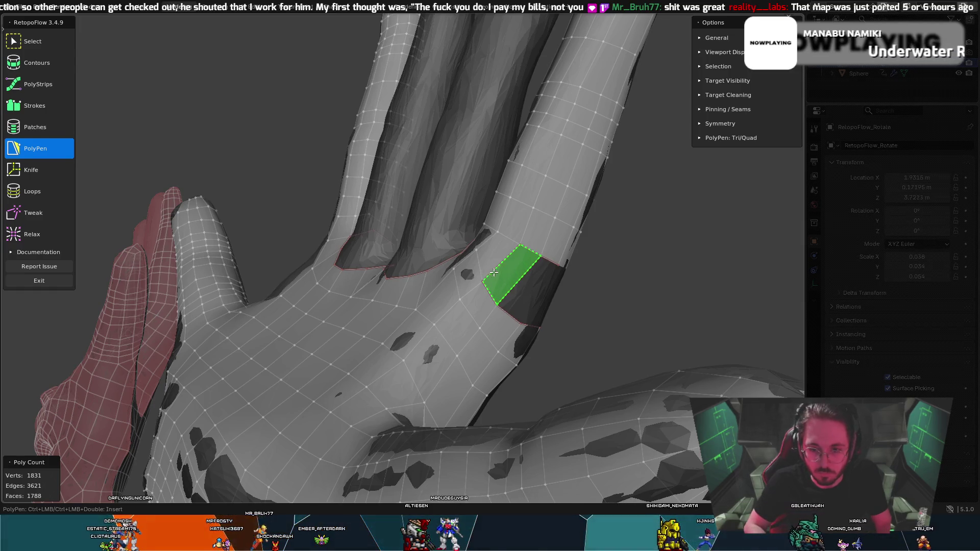
left_click(513, 279, "ctrl")
middle_click_drag(543, 283, 415, 270)
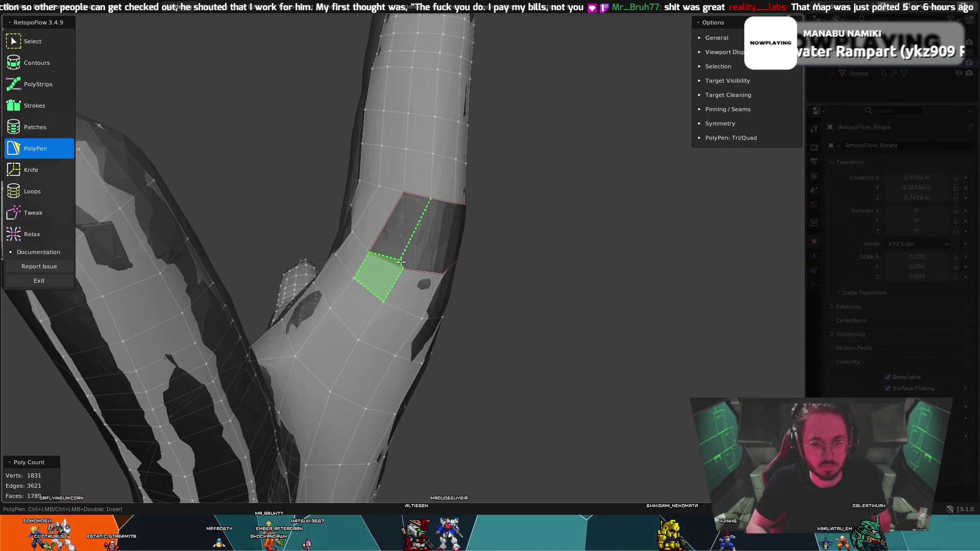
left_click(402, 262, "ctrl")
mouse_move(406, 243)
middle_mouse_down()
mouse_move(430, 228)
mouse_move(402, 234)
middle_mouse_up()
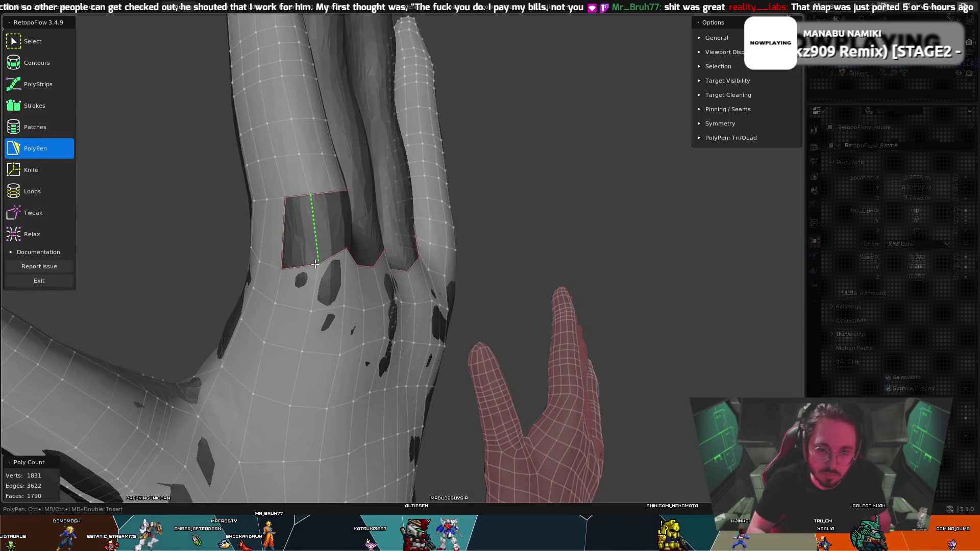
left_click(318, 217, "ctrl")
middle_click_drag(319, 217, 287, 211)
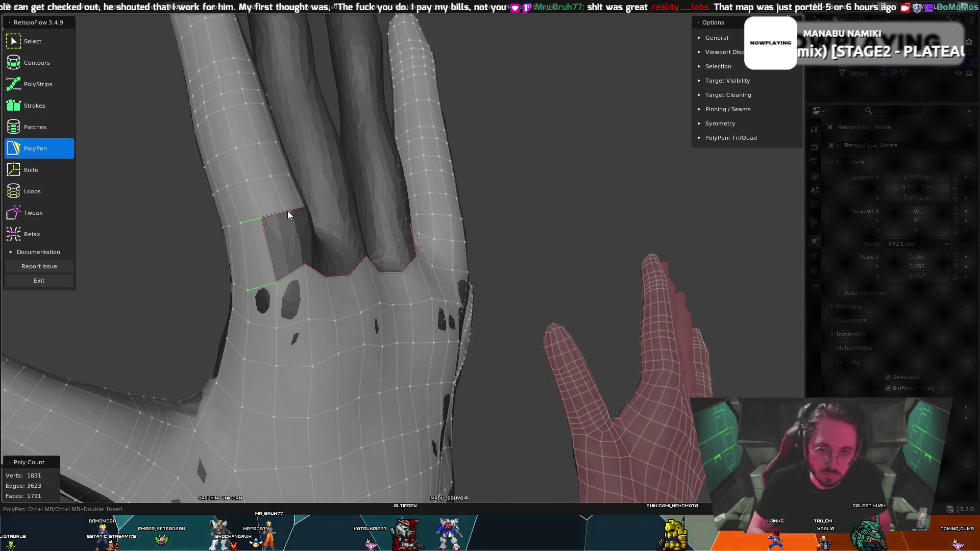
- Fill further faces across the finger-gap hole until it is bridged
left_click(296, 251, "ctrl")
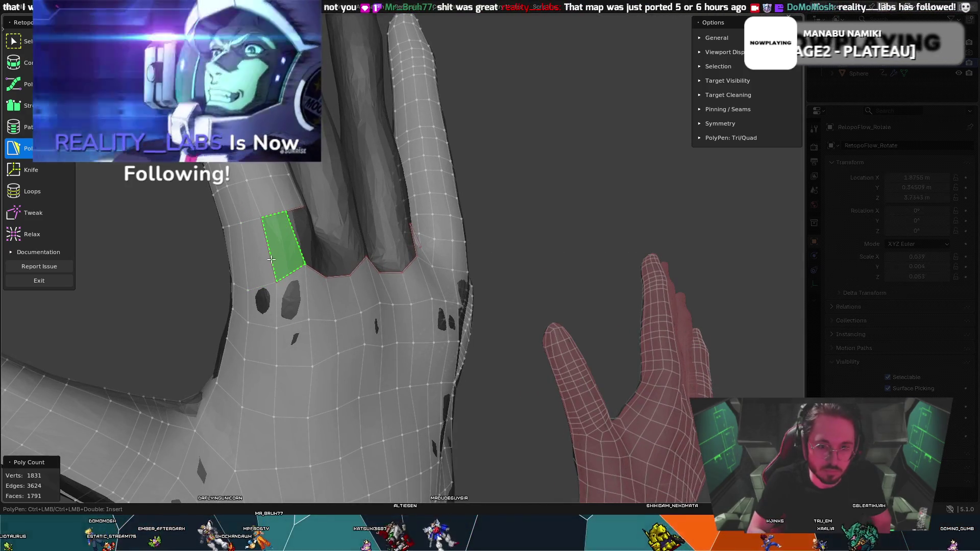
left_click(296, 252, "ctrl")
mouse_move(296, 251)
middle_mouse_down()
mouse_move(282, 273)
mouse_move(252, 275)
middle_mouse_up()
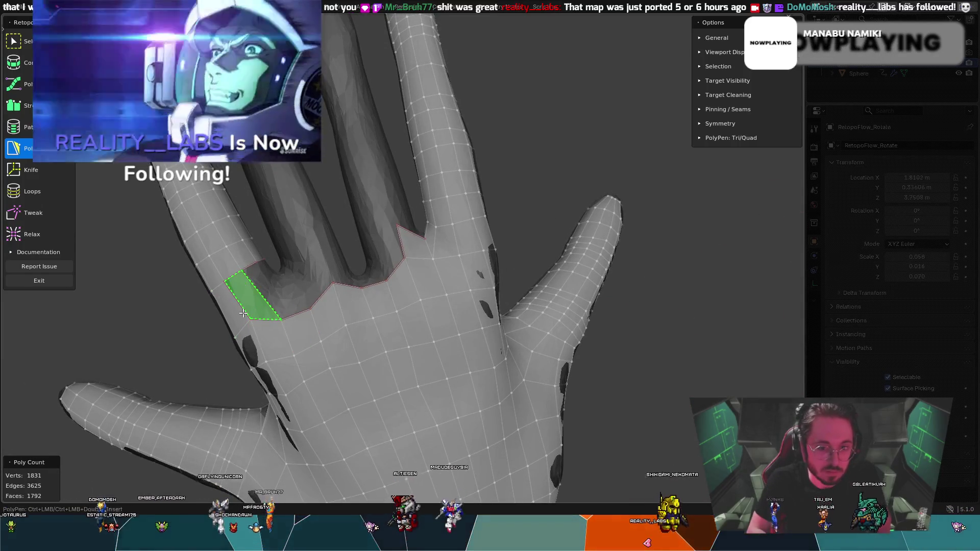
left_click(278, 289, "ctrl")
mouse_move(284, 285)
middle_mouse_down()
mouse_move(266, 286)
mouse_move(284, 286)
mouse_move(274, 271)
middle_mouse_up()
left_click(315, 313, "ctrl")
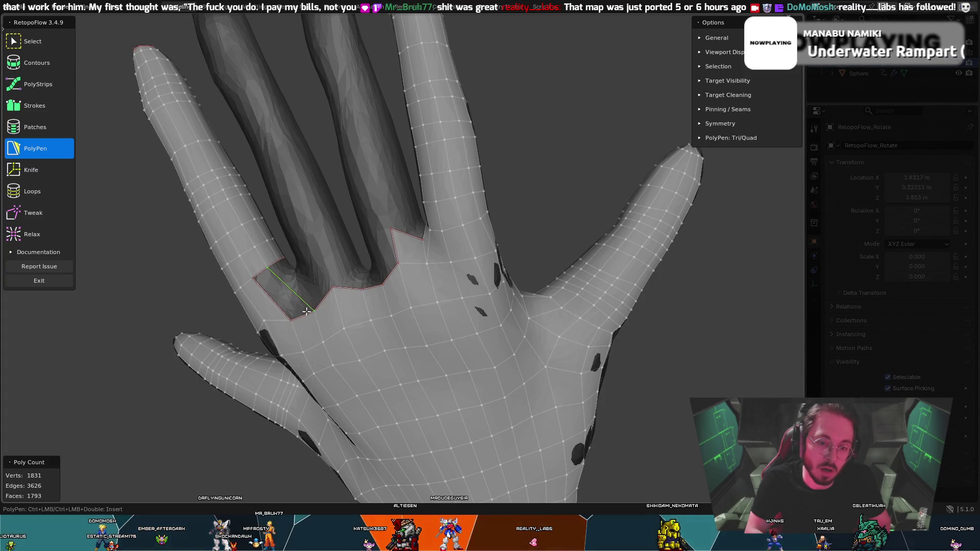
left_click(288, 317, "ctrl")
mouse_move(288, 317)
middle_mouse_down()
mouse_move(305, 277)
mouse_move(303, 301)
middle_mouse_up()
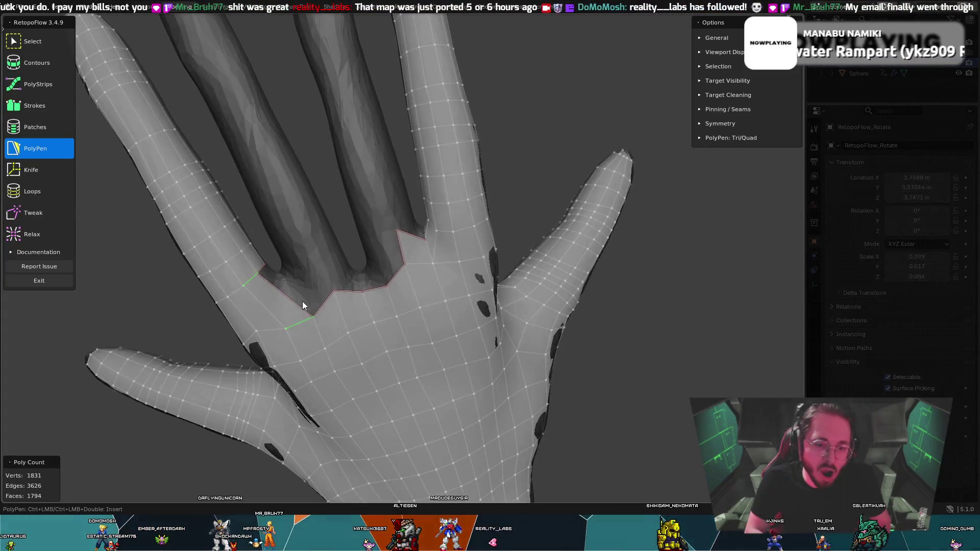
- Nudge vertices near the finger gap with Tweak and undo two recently added faces
key("t")
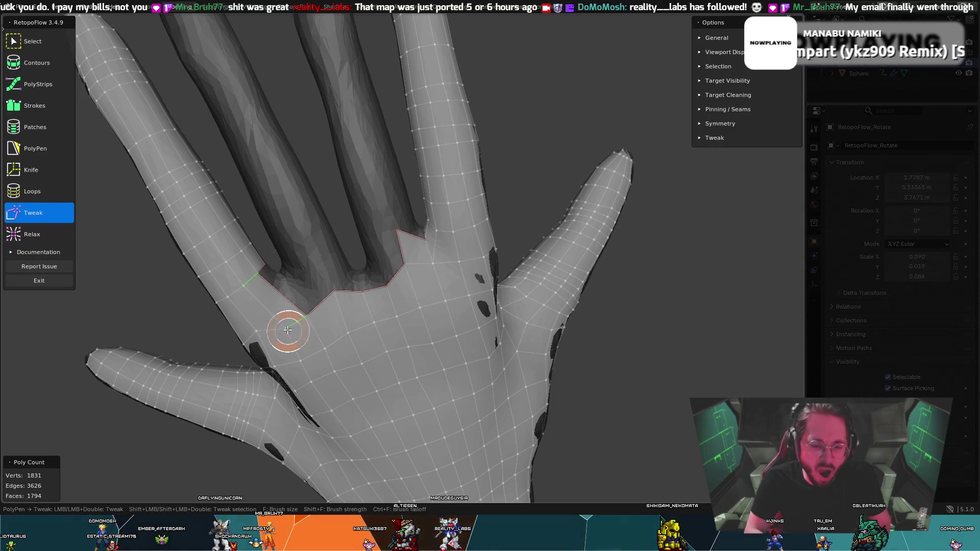
left_click_drag(253, 300, 271, 319)
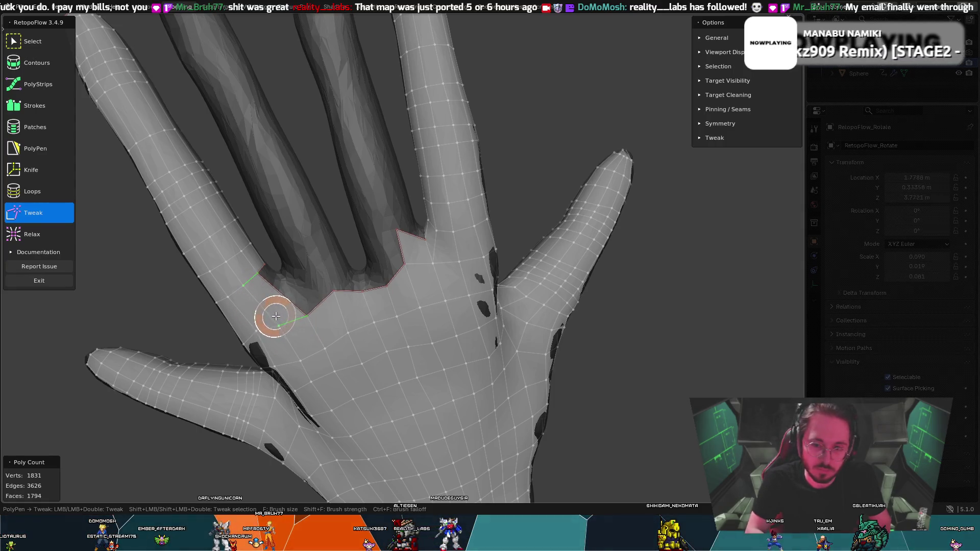
mouse_move(271, 320)
middle_mouse_down()
mouse_move(295, 263)
mouse_move(268, 319)
mouse_move(302, 273)
mouse_move(381, 259)
mouse_move(479, 304)
mouse_move(436, 293)
middle_mouse_up()
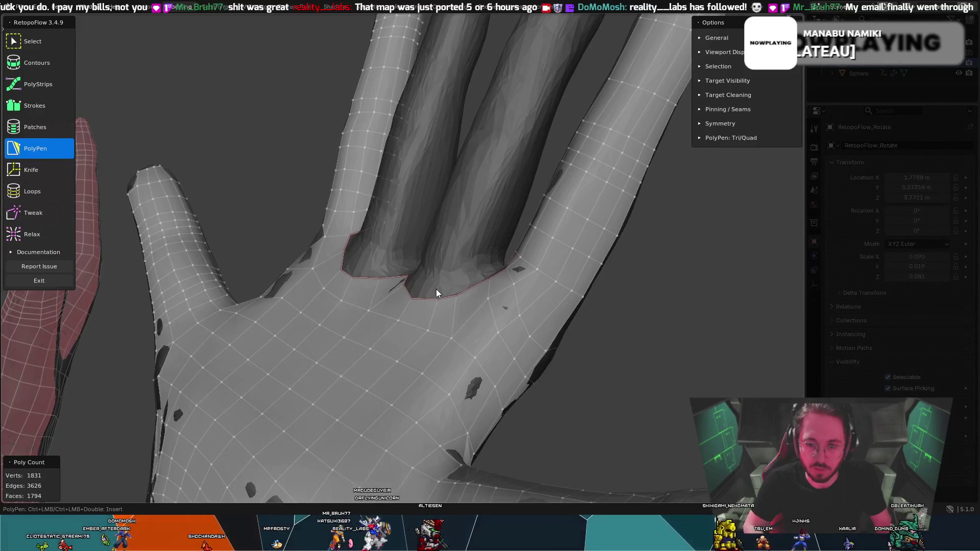
key("t")
key("5")
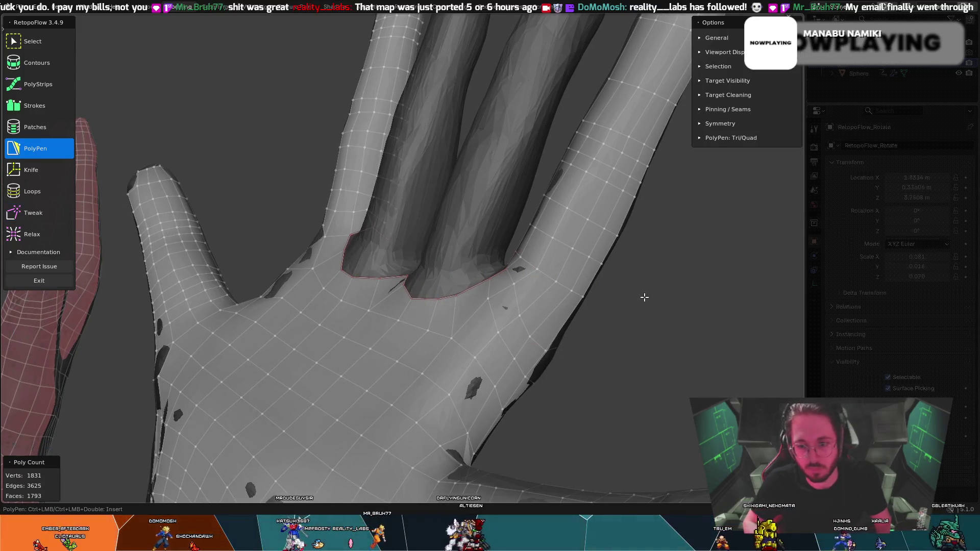
- Delete four uneven faces at the finger base and beside the hole
mouse_move(645, 297)
middle_mouse_down()
mouse_move(565, 245)
mouse_move(648, 293)
mouse_move(638, 279)
mouse_move(541, 239)
mouse_move(549, 260)
mouse_move(586, 285)
mouse_move(577, 277)
middle_mouse_up()
key("Delete")
key("Delete")
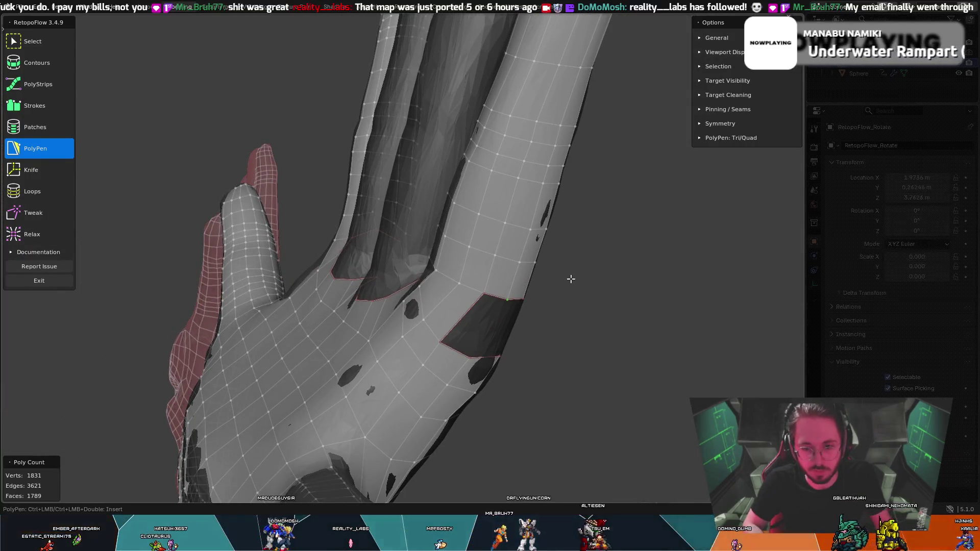
key("Delete")
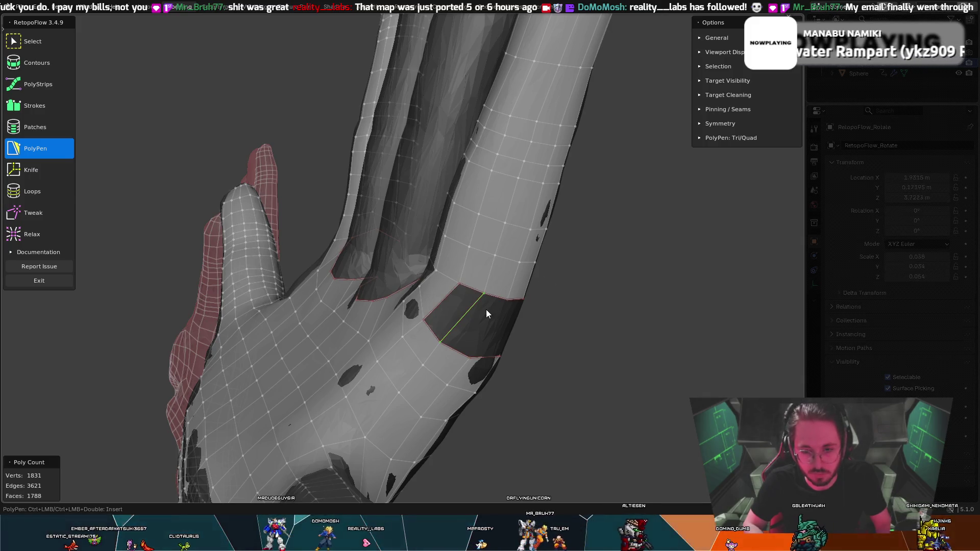
mouse_move(486, 311)
middle_mouse_down()
mouse_move(531, 304)
mouse_move(513, 292)
mouse_move(541, 290)
middle_mouse_up()
key("Delete")
key("Delete")
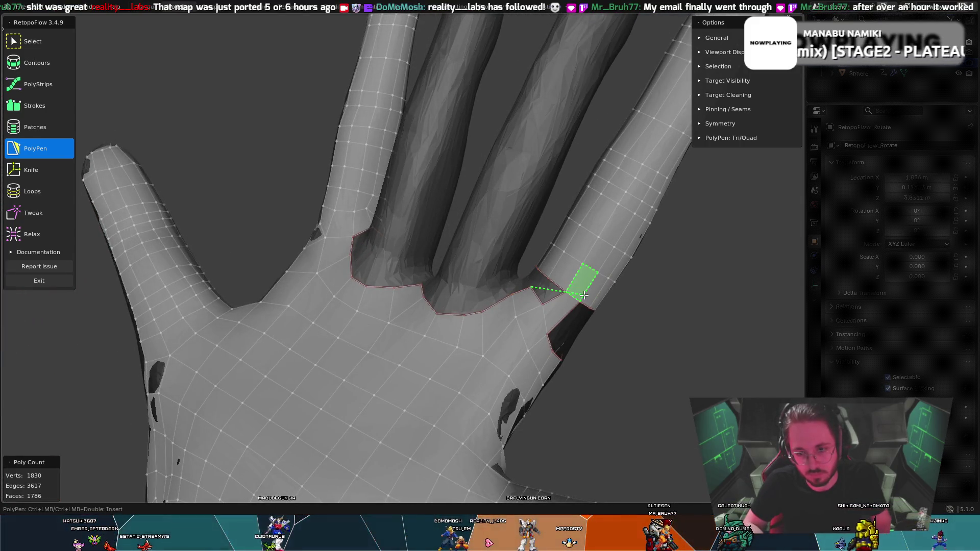
key("Delete")
key("Delete")
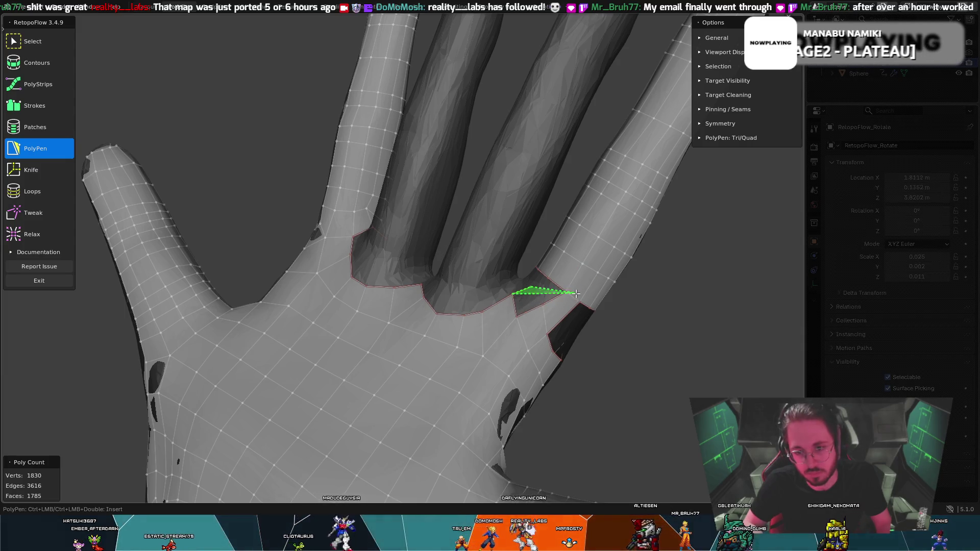
middle_click_drag(583, 317, 525, 305)
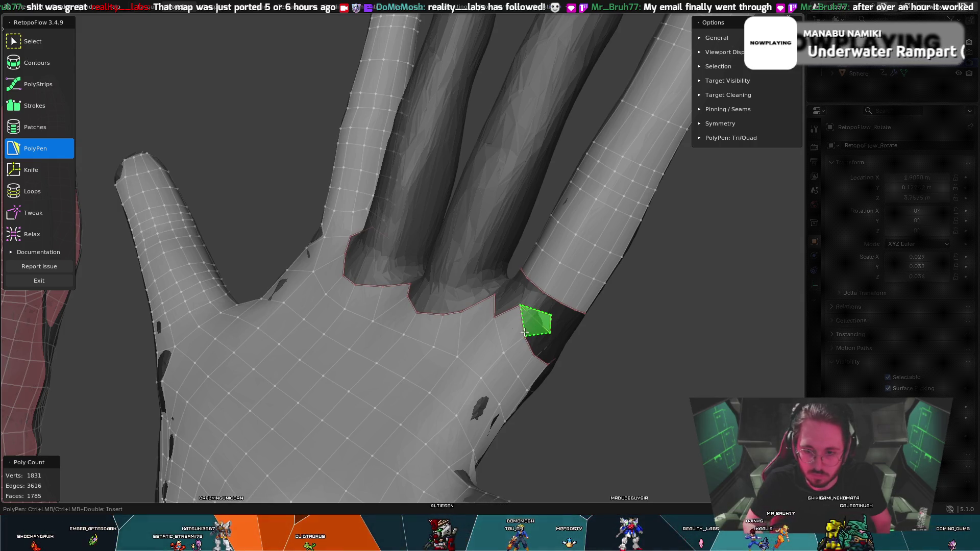
middle_click_drag(552, 320, 579, 317)
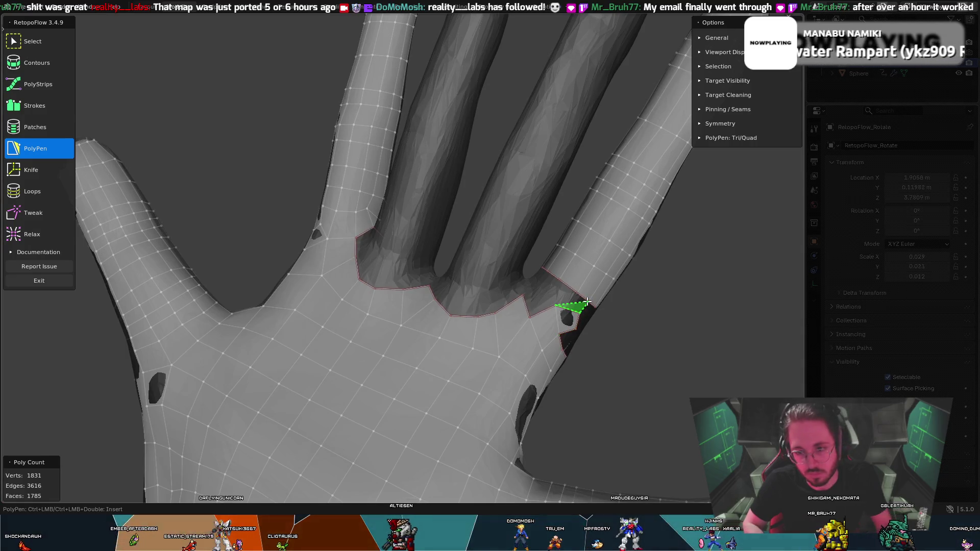
middle_click_drag(566, 312, 534, 304)
- Reshape vertices around the finger notch and rebuild it with a triangle and a quad
key("t")
mouse_move(533, 306)
left_mouse_down()
mouse_move(507, 309)
mouse_move(496, 286)
mouse_move(500, 313)
mouse_move(528, 310)
mouse_move(526, 288)
left_mouse_up()
mouse_move(525, 288)
middle_mouse_down()
mouse_move(590, 315)
mouse_move(560, 303)
middle_mouse_up()
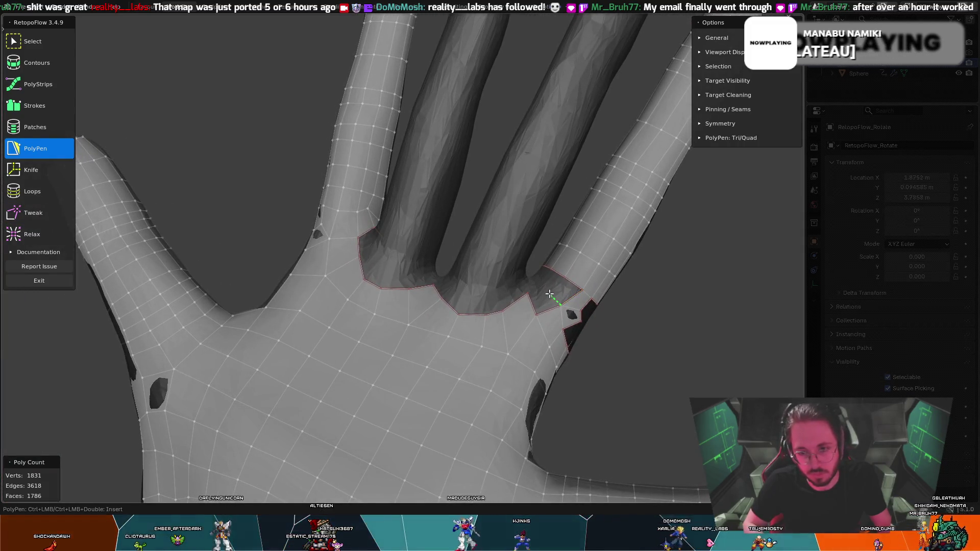
left_click(564, 279)
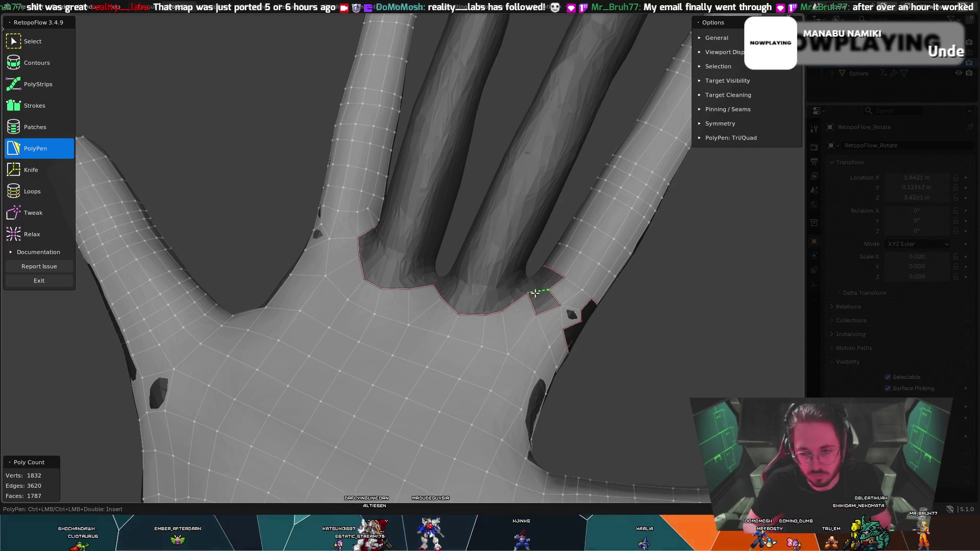
left_click(556, 313)
mouse_move(556, 313)
middle_mouse_down()
mouse_move(539, 282)
mouse_move(489, 265)
mouse_move(416, 291)
middle_mouse_up()
left_click(360, 250)
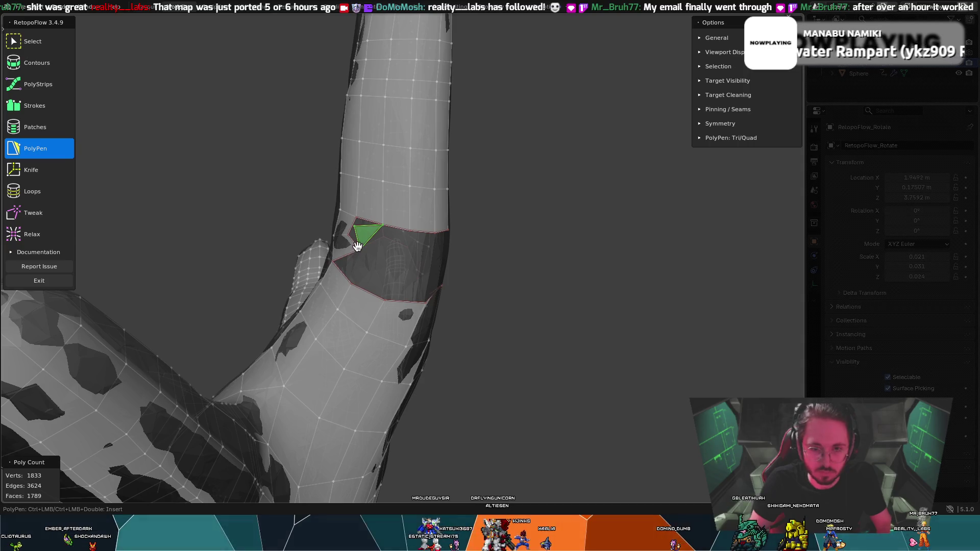
- Commit the new finger-base face and tweak nearby vertices, viewing the palm from the front
left_click(353, 227)
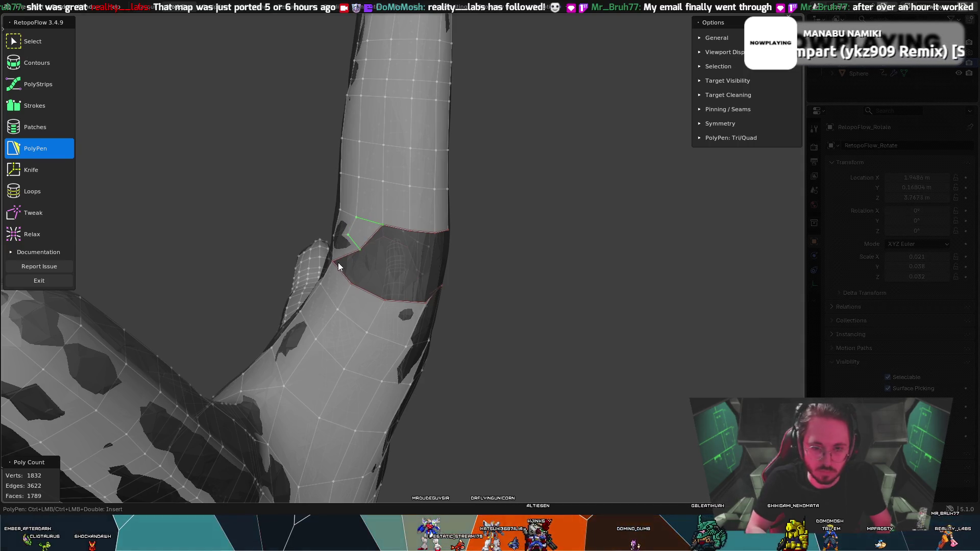
middle_click_drag(332, 261, 384, 269)
key("t")
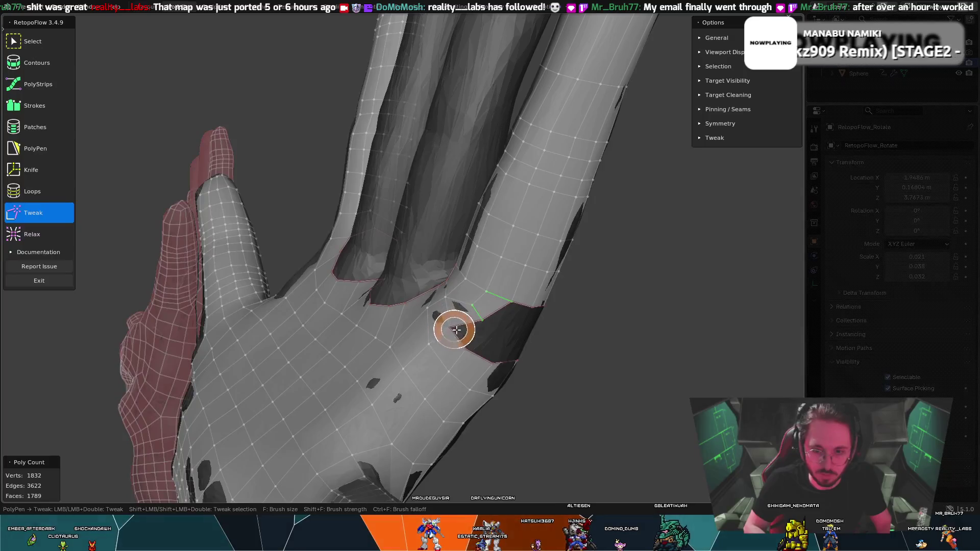
mouse_move(457, 330)
left_mouse_down()
mouse_move(440, 322)
mouse_move(478, 315)
left_mouse_up()
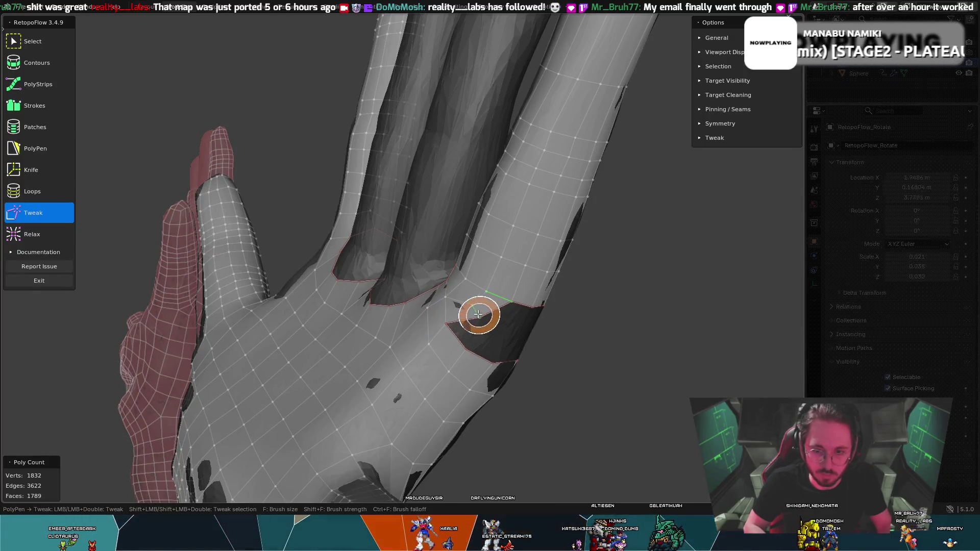
key("5")
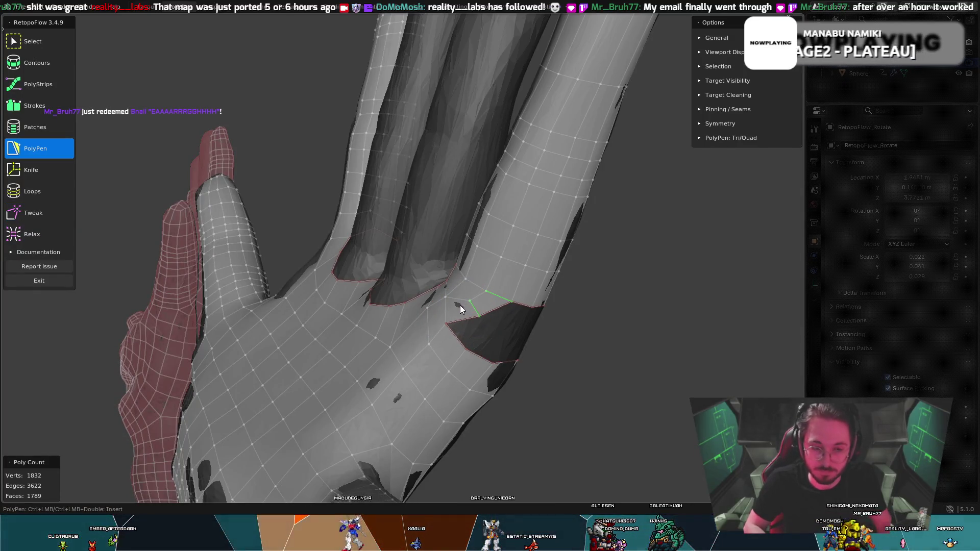
key("t")
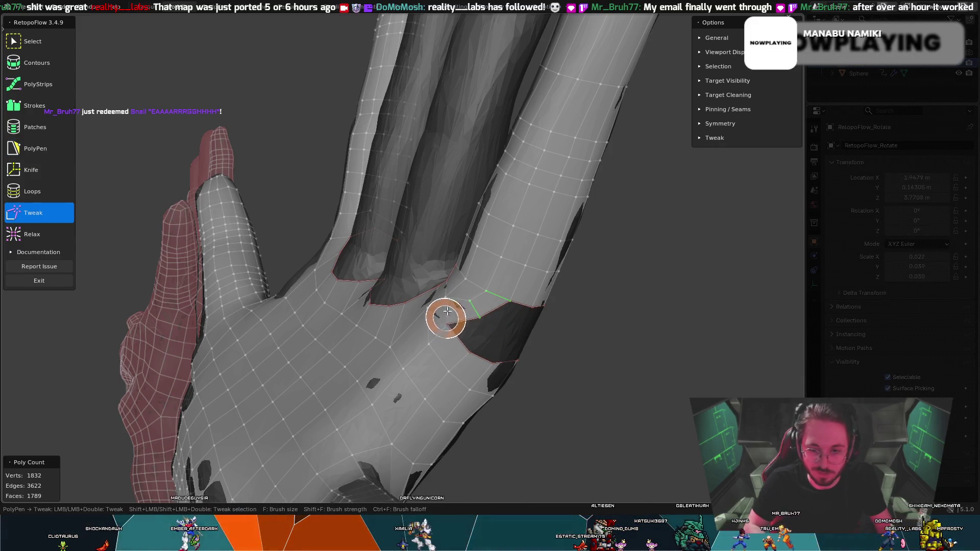
middle_click_drag(447, 311, 531, 333)
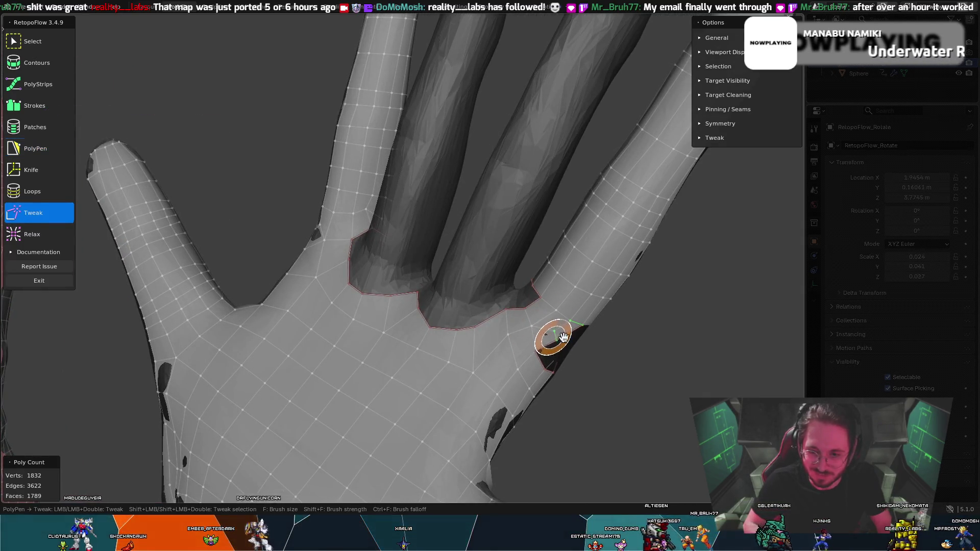
mouse_move(563, 337)
middle_mouse_down()
mouse_move(521, 301)
mouse_move(444, 281)
mouse_move(483, 347)
middle_mouse_up()
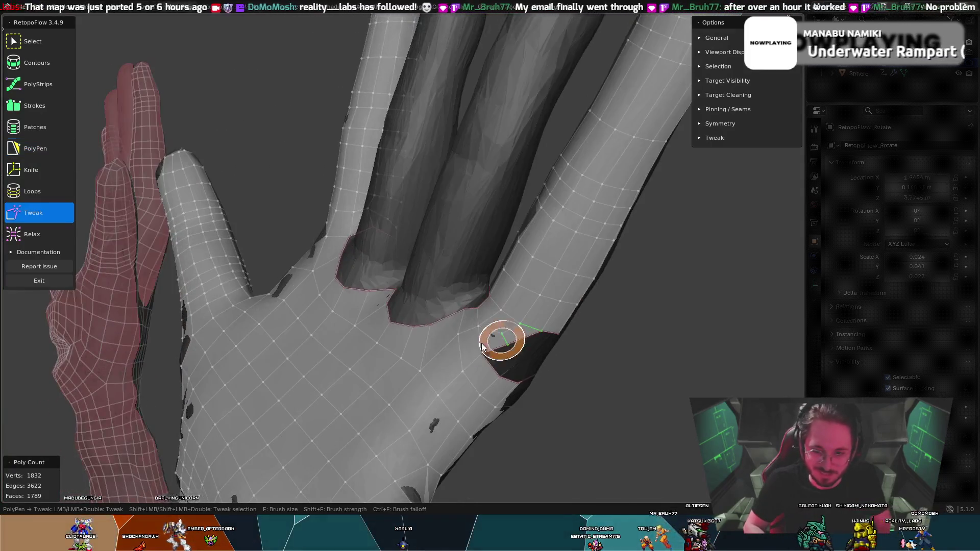
key("t")
key("t")
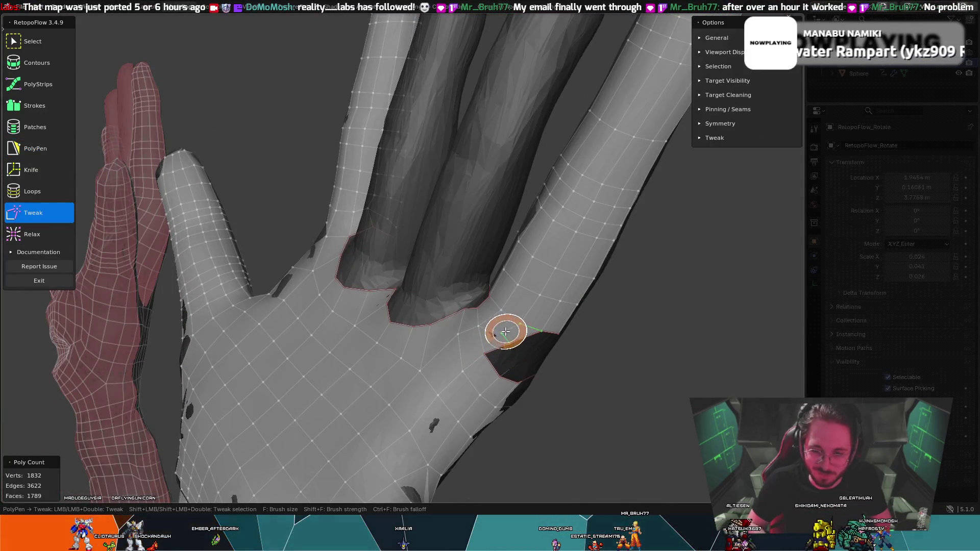
key("5")
mouse_move(516, 319)
middle_mouse_down()
mouse_move(492, 302)
mouse_move(441, 296)
middle_mouse_up()
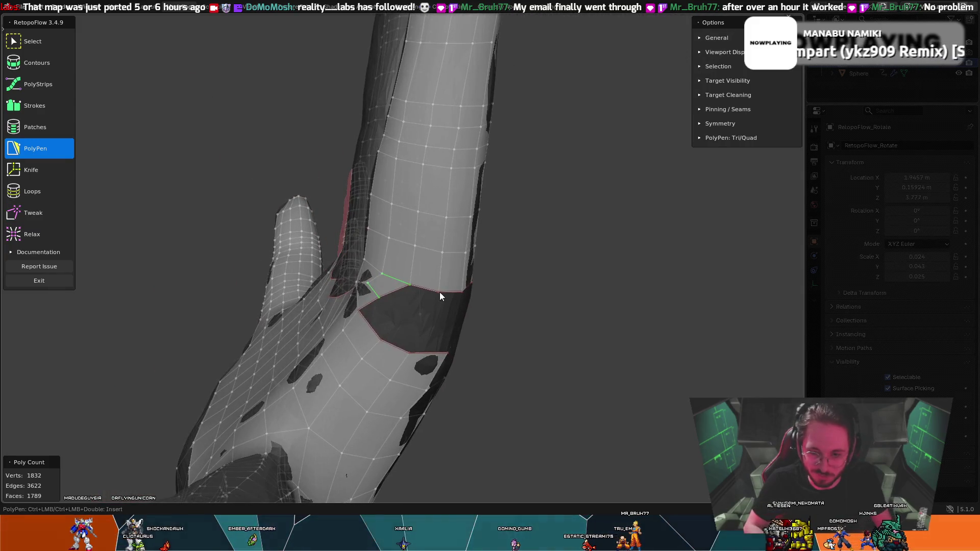
- Fill part of the finger-base hole with a new face from its boundary vertex
left_click(404, 310)
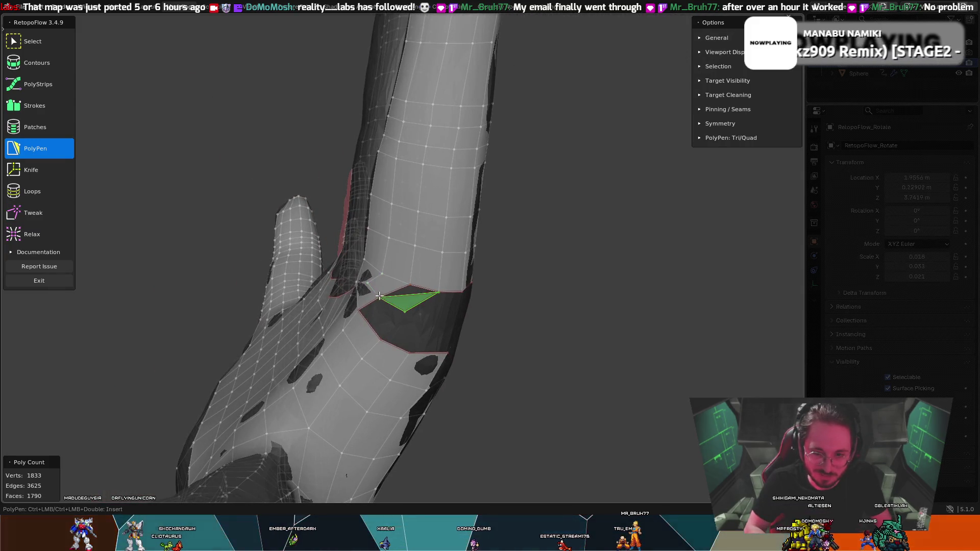
left_click(404, 313)
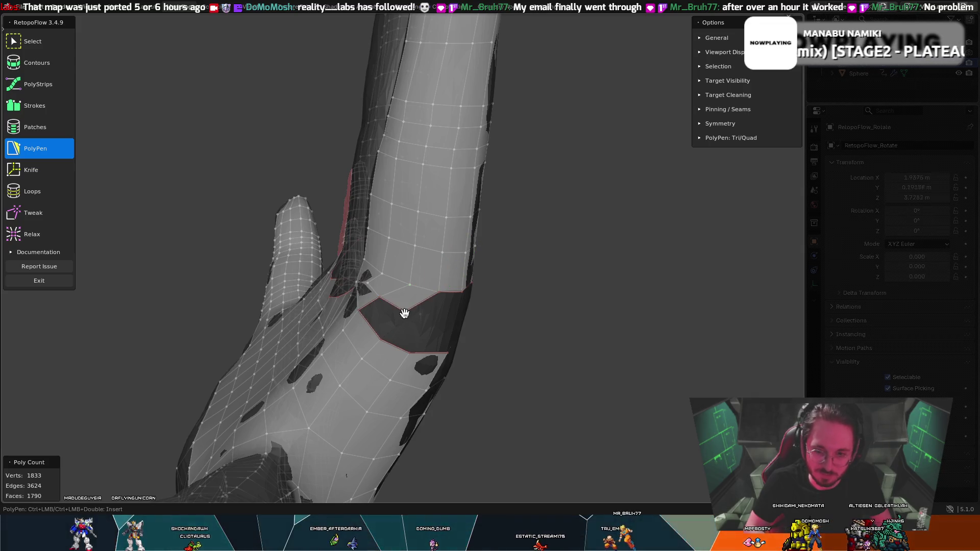
left_click(417, 331, "ctrl")
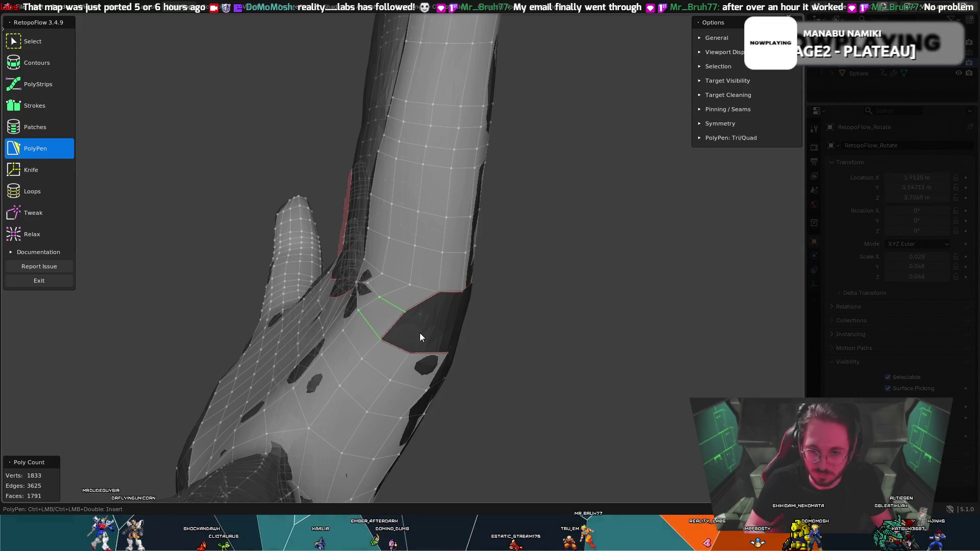
mouse_move(419, 333)
middle_mouse_down()
mouse_move(391, 308)
mouse_move(332, 295)
middle_mouse_up()
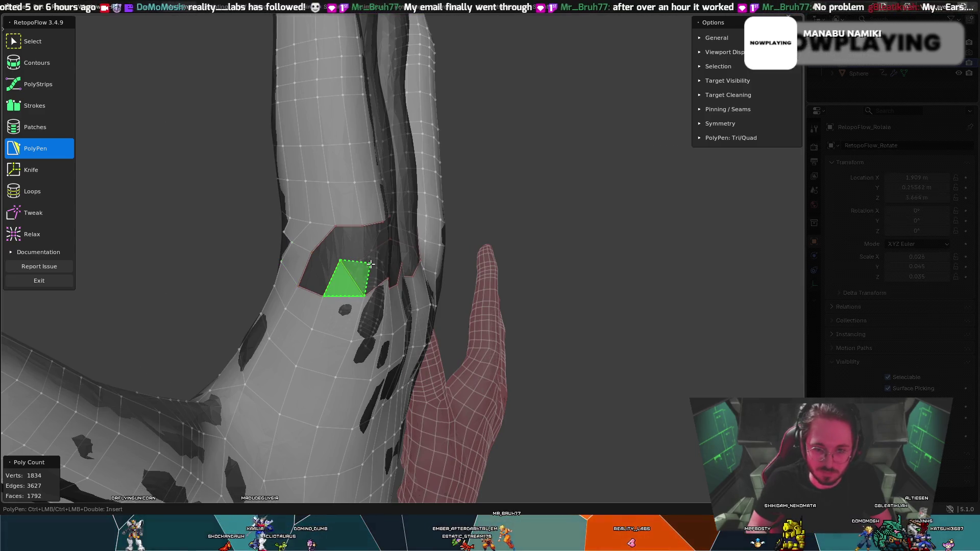
- Add vertices beside the finger and fill quads inside the gap above the hole
left_click(340, 262, "ctrl")
left_click(374, 265, "ctrl")
left_click(378, 228, "ctrl")
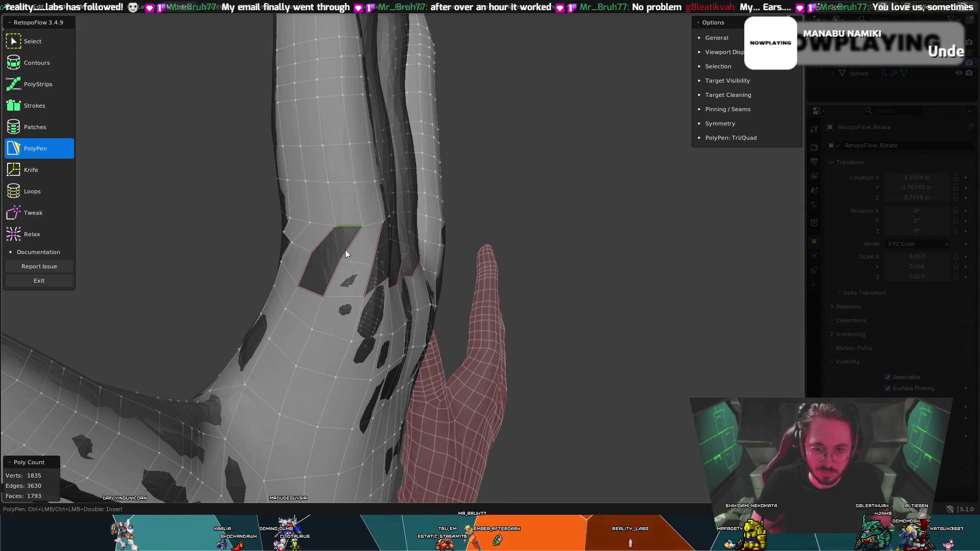
left_click(340, 262, "ctrl")
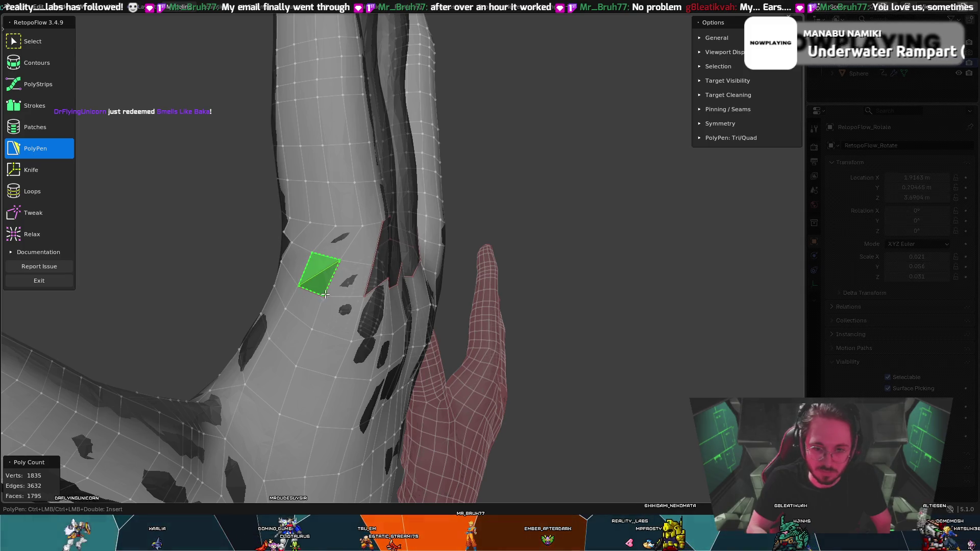
middle_click_drag(389, 297, 354, 288)
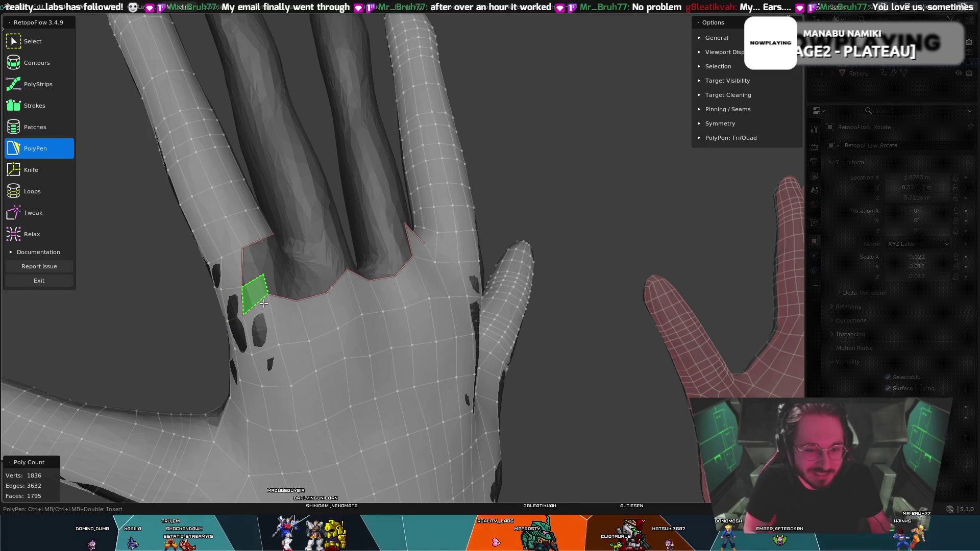
- Add faces into the finger-base gap on the back of the hand
left_click(248, 290, "ctrl")
middle_click_drag(249, 290, 217, 283)
key("t")
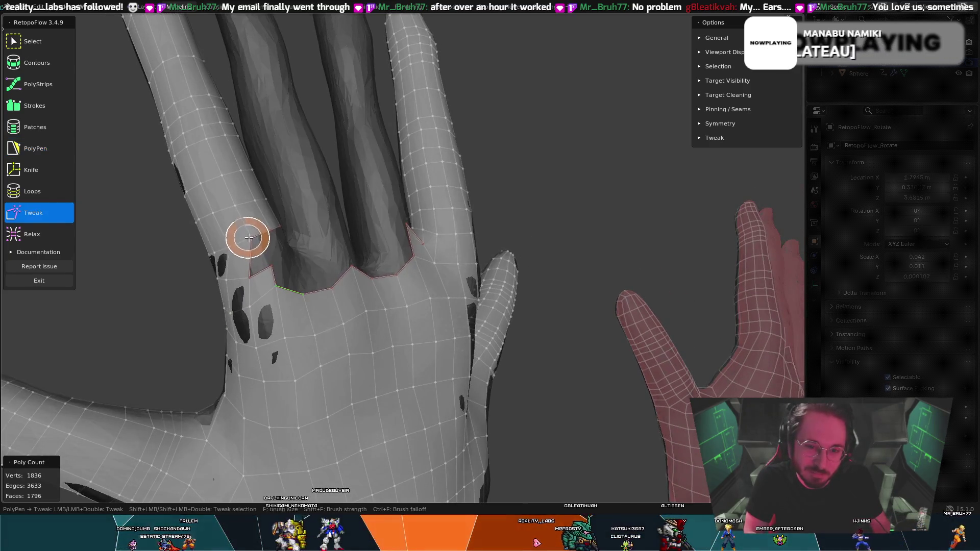
key("t")
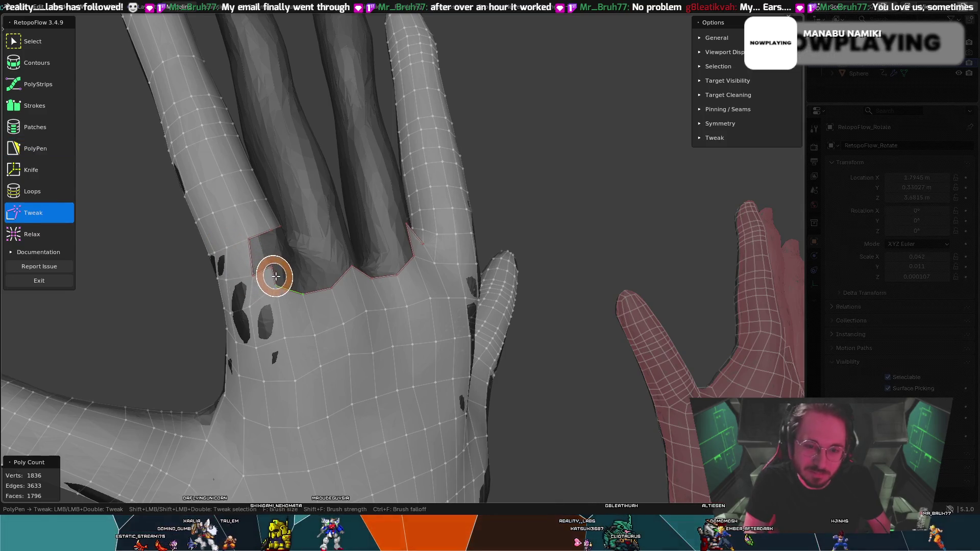
middle_click_drag(272, 276, 241, 264)
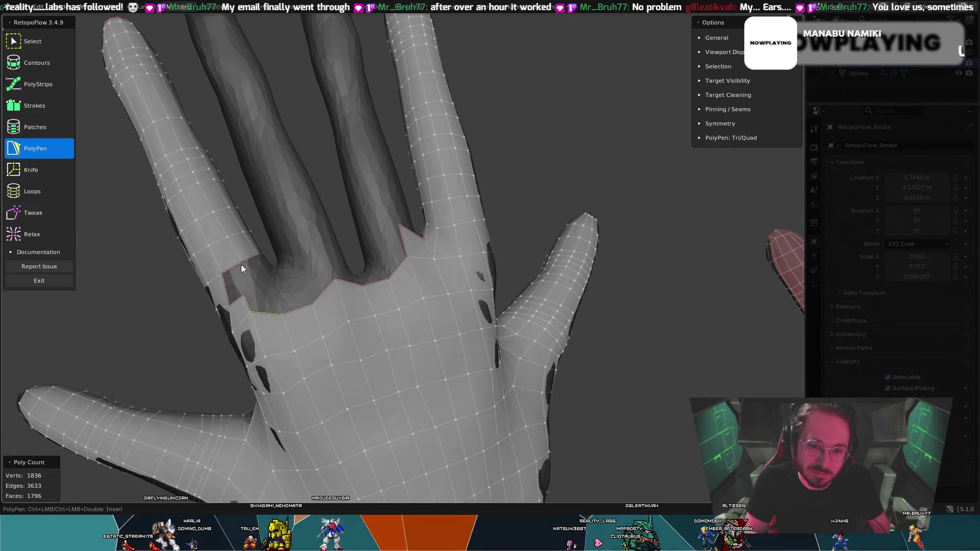
left_click(244, 294, "ctrl")
- Add a vertex inside the hole and close it with a quad left of the palm
key("t")
mouse_move(255, 296)
middle_mouse_down()
mouse_move(258, 256)
mouse_move(243, 268)
middle_mouse_up()
key("t")
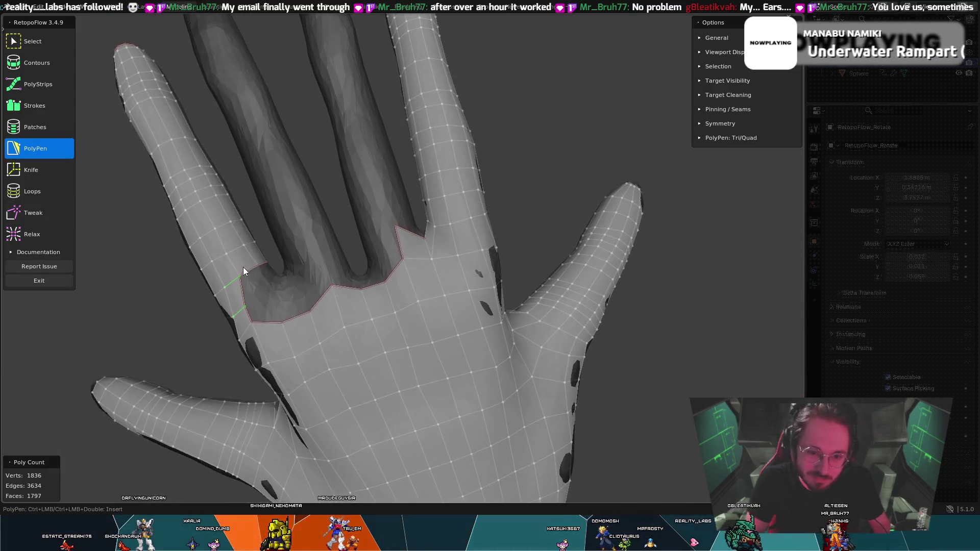
left_click(269, 291, "ctrl")
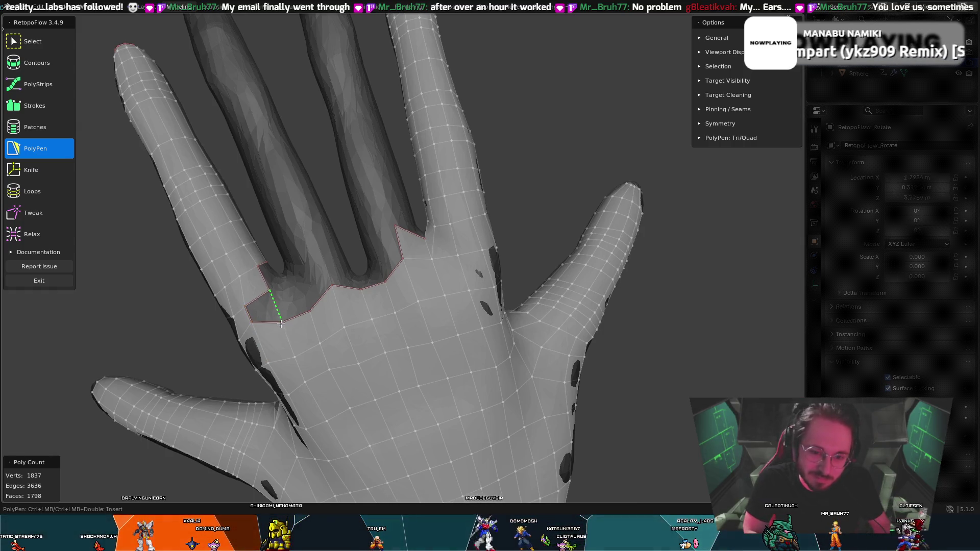
left_click(256, 312, "ctrl")
middle_click_drag(256, 313, 282, 297)
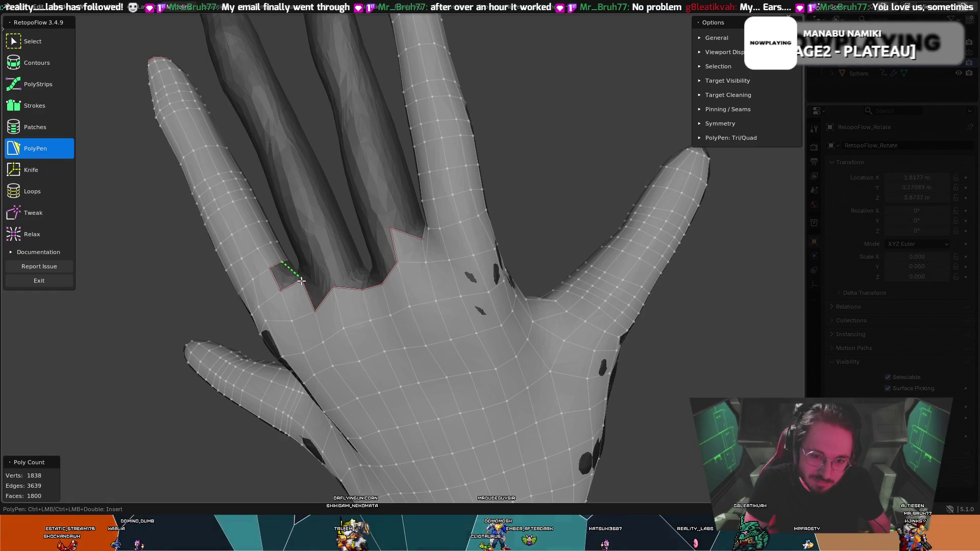
- Switch to Tweak and orbit around the finger base looking for remaining gaps
mouse_move(317, 248)
middle_mouse_down()
mouse_move(374, 265)
mouse_move(302, 273)
mouse_move(337, 259)
mouse_move(323, 312)
mouse_move(302, 302)
middle_mouse_up()
key("t")
key("t")
mouse_move(315, 254)
middle_mouse_down()
mouse_move(287, 282)
mouse_move(368, 245)
mouse_move(284, 219)
mouse_move(321, 202)
middle_mouse_up()
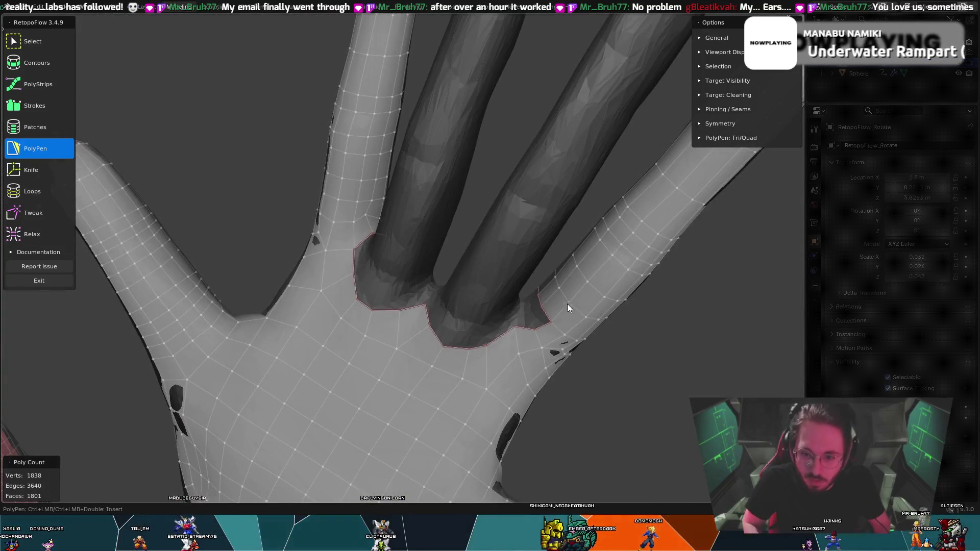
- Orbit around the palm side of the finger base, toggling Tweak and PolyPen, to check coverage
mouse_move(567, 308)
middle_mouse_down()
mouse_move(536, 274)
mouse_move(562, 291)
middle_mouse_up()
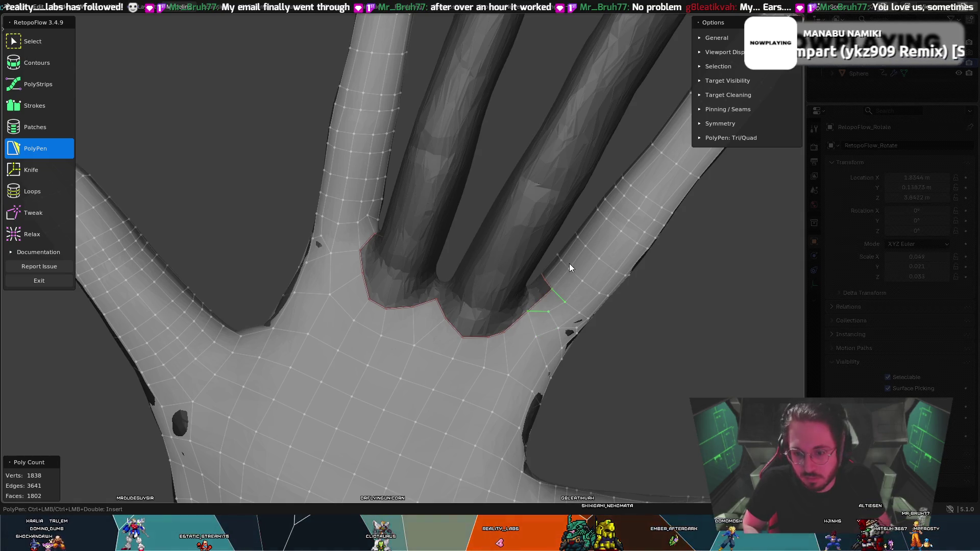
mouse_move(570, 268)
middle_mouse_down()
mouse_move(525, 291)
mouse_move(343, 302)
mouse_move(342, 285)
mouse_move(559, 316)
mouse_move(538, 316)
mouse_move(531, 302)
mouse_move(521, 323)
mouse_move(468, 332)
mouse_move(337, 330)
mouse_move(334, 312)
mouse_move(277, 257)
mouse_move(208, 274)
mouse_move(479, 249)
mouse_move(515, 278)
middle_mouse_up()
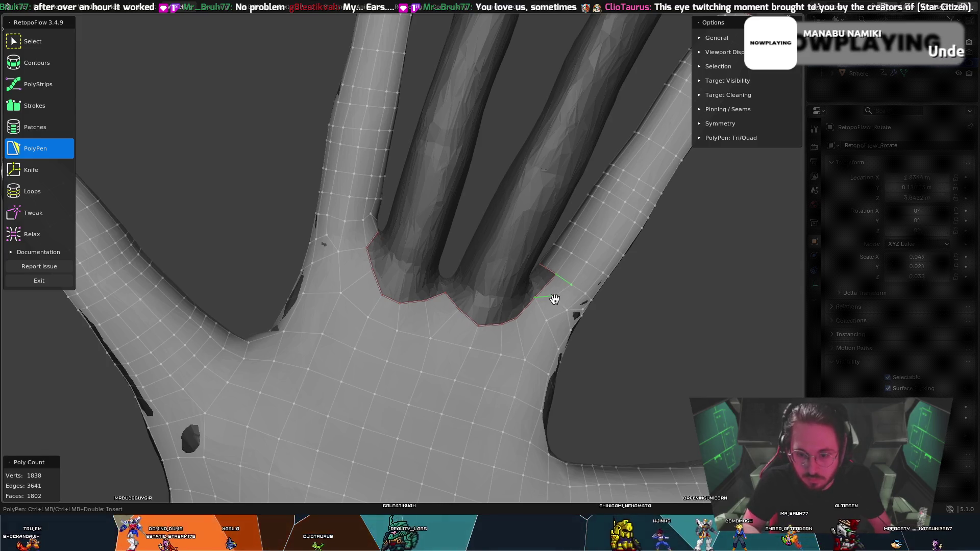
key("t")
key("t")
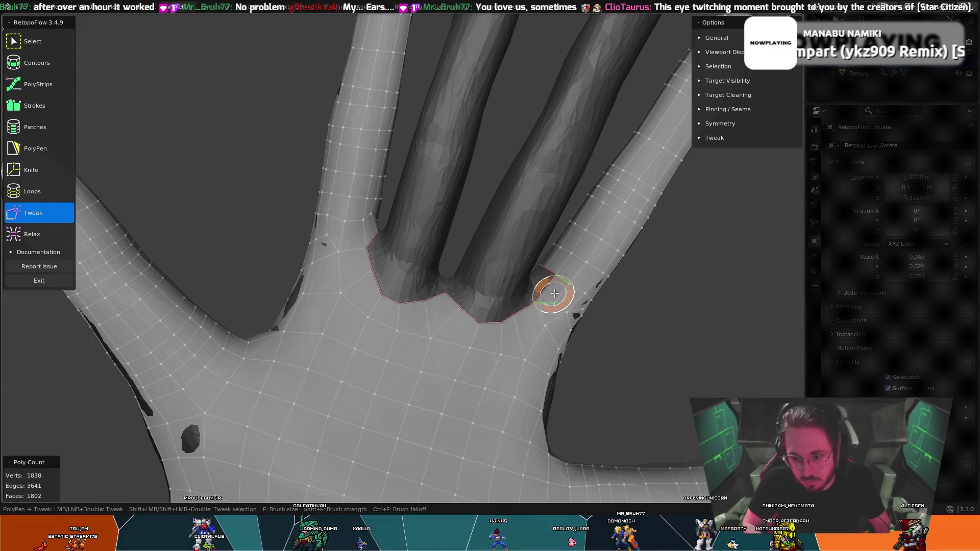
key("5")
mouse_move(555, 293)
middle_mouse_down()
mouse_move(541, 269)
mouse_move(461, 225)
mouse_move(479, 228)
middle_mouse_up()
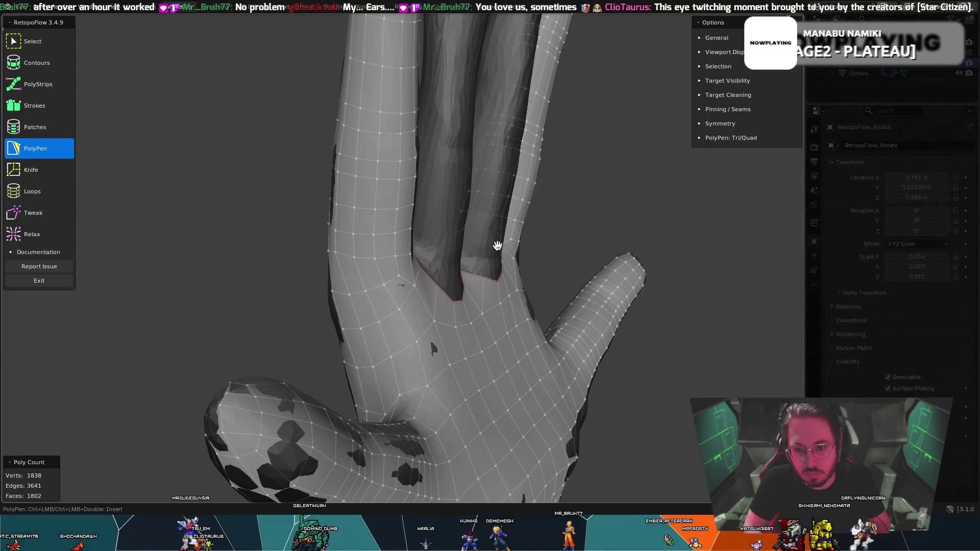
mouse_move(472, 234)
middle_mouse_down()
mouse_move(461, 230)
mouse_move(523, 262)
mouse_move(439, 235)
mouse_move(429, 203)
mouse_move(547, 324)
middle_mouse_up()
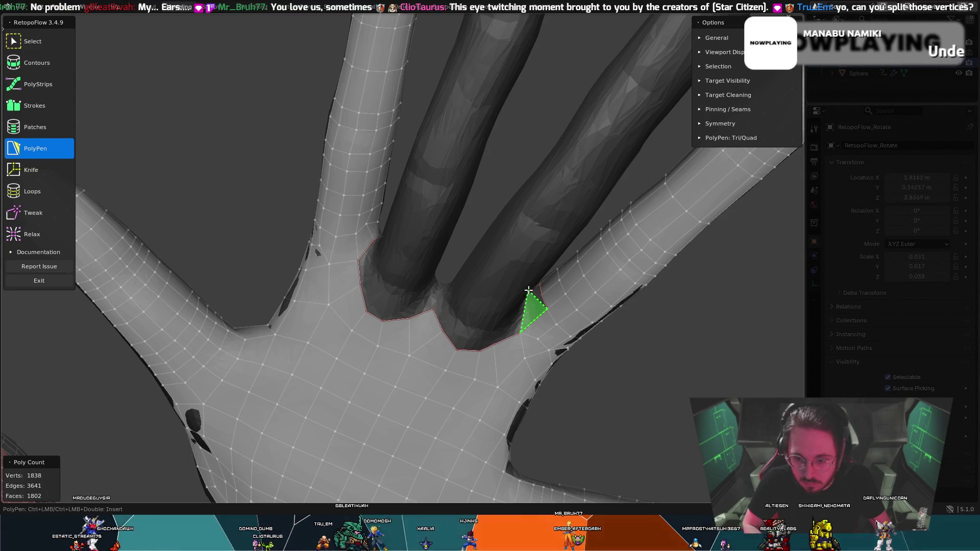
mouse_move(528, 298)
middle_mouse_down()
mouse_move(510, 267)
mouse_move(545, 275)
mouse_move(541, 269)
middle_mouse_up()
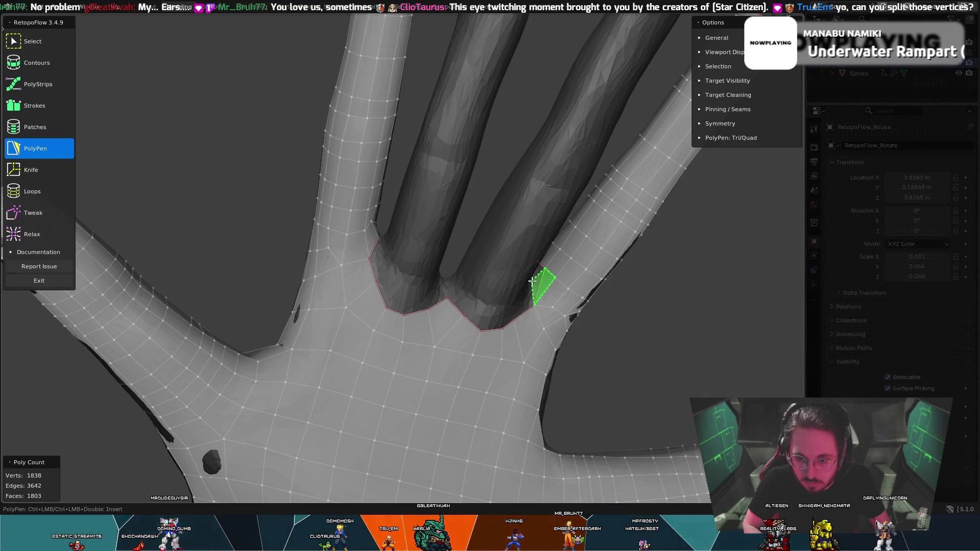
mouse_move(541, 269)
middle_mouse_down()
mouse_move(657, 280)
mouse_move(434, 234)
mouse_move(515, 224)
mouse_move(290, 250)
middle_mouse_up()
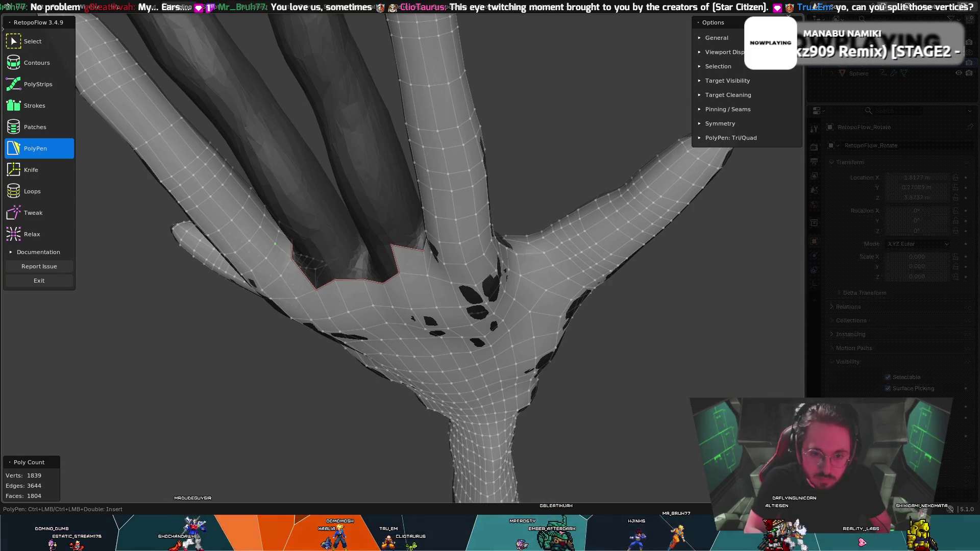
- Add a new face at the hand boundary and extend an edge with a new vertex
mouse_move(278, 248)
middle_mouse_down()
mouse_move(423, 236)
mouse_move(400, 231)
mouse_move(285, 289)
middle_mouse_up()
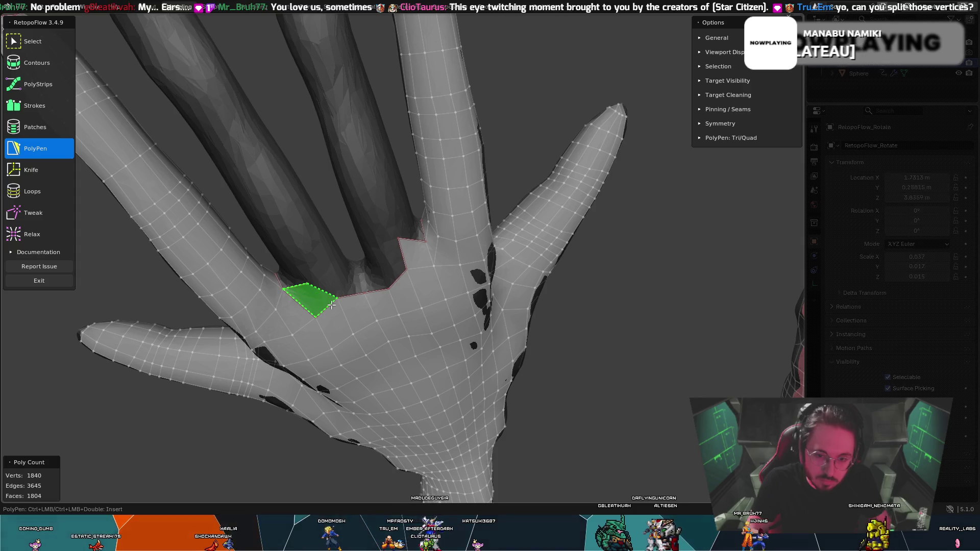
left_click(306, 284, "ctrl")
mouse_move(306, 284)
middle_mouse_down()
mouse_move(371, 260)
mouse_move(335, 287)
middle_mouse_up()
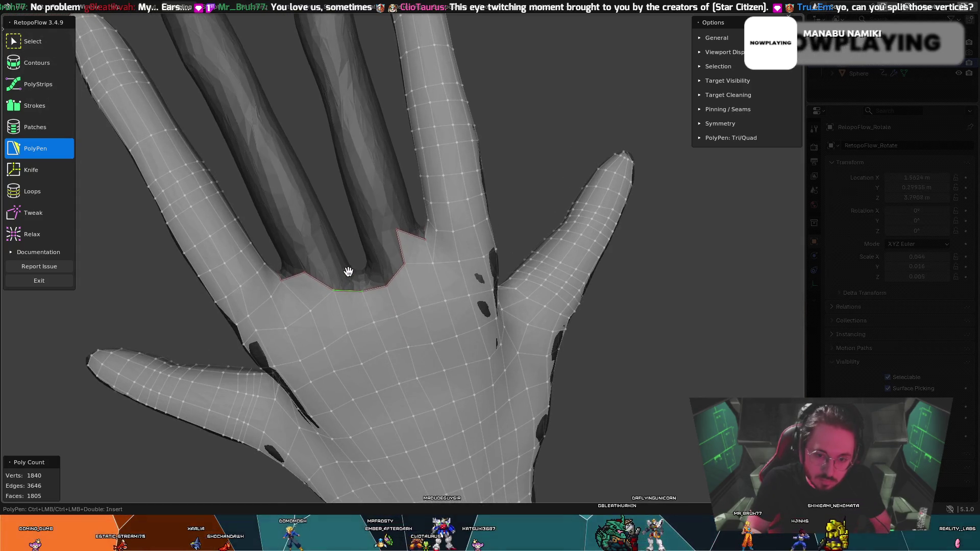
left_click(352, 269, "ctrl")
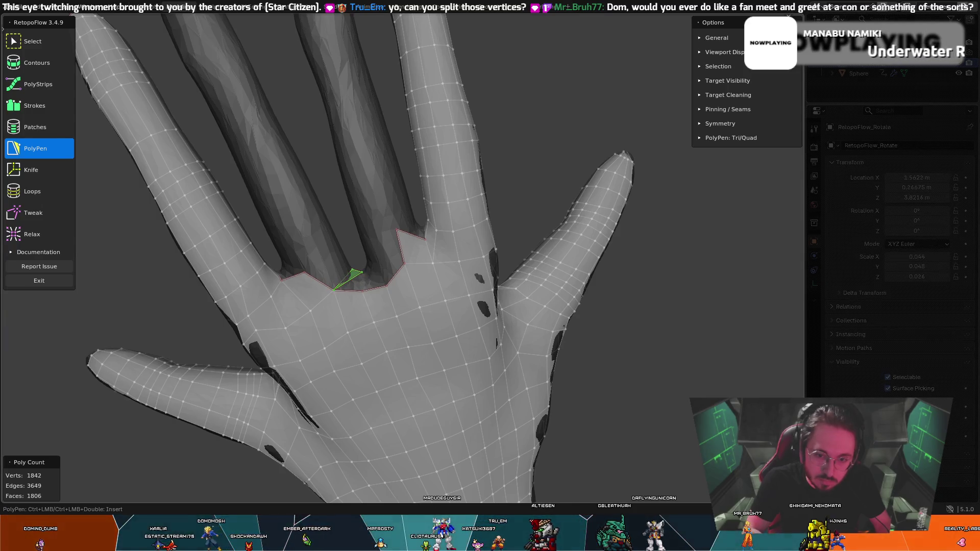
mouse_move(368, 281)
middle_mouse_down()
mouse_move(406, 290)
mouse_move(374, 276)
middle_mouse_up()
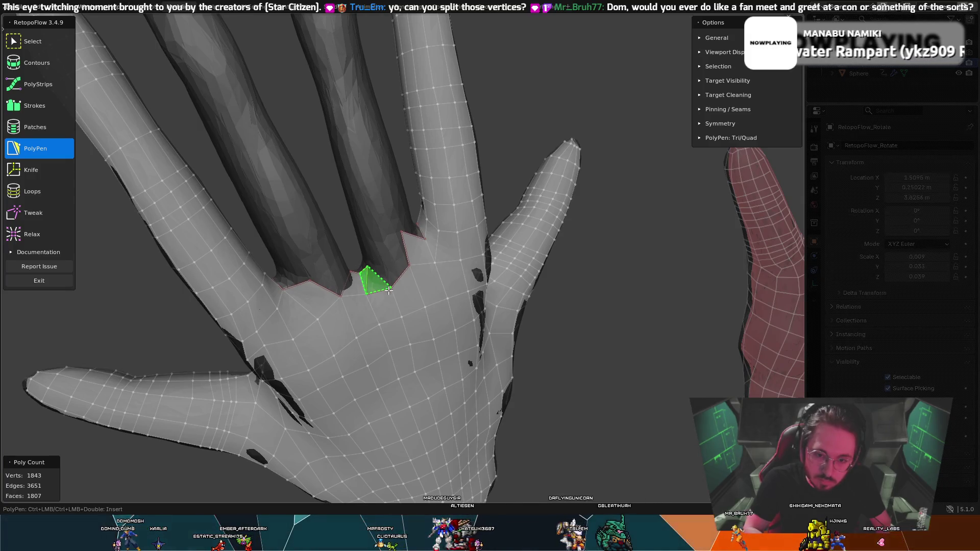
middle_click_drag(369, 262, 373, 272)
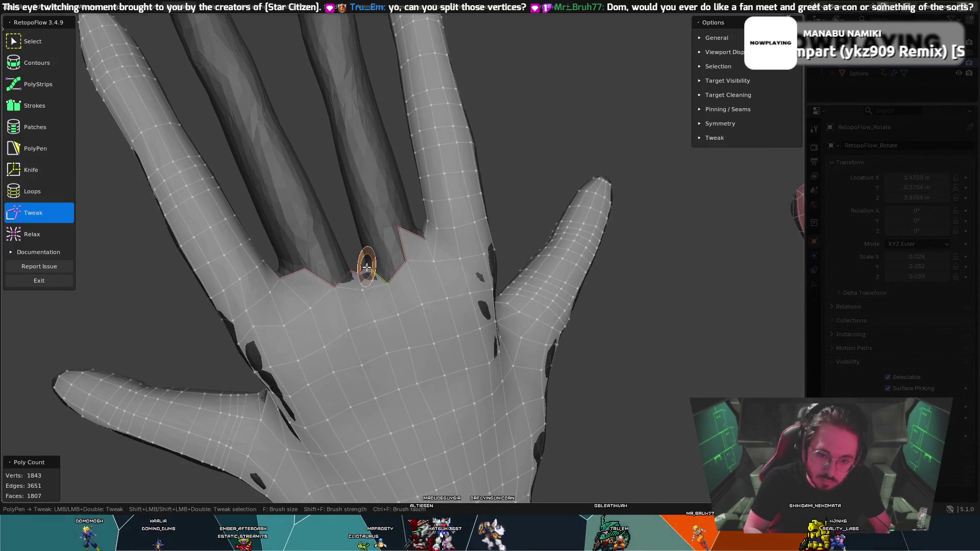
- Smooth the finger-base boundary vertices with Tweak and split the nearby face with an edge
key("t")
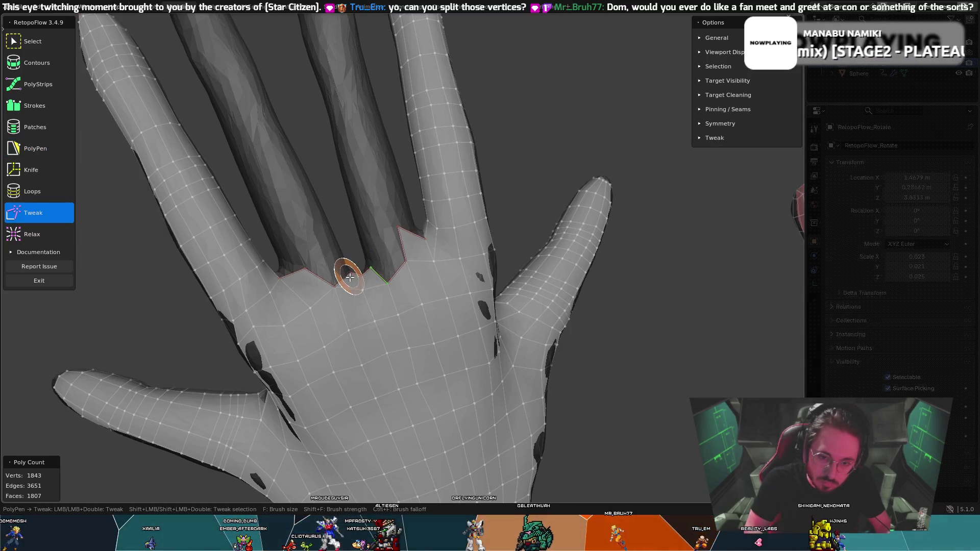
key("t")
left_click_drag(367, 270, 361, 284)
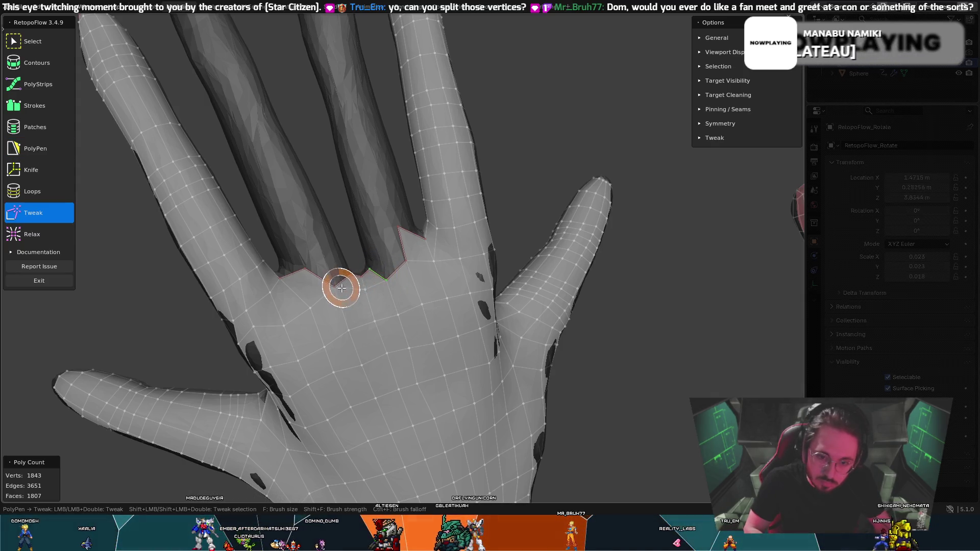
mouse_move(369, 290)
middle_mouse_down()
mouse_move(439, 271)
mouse_move(388, 277)
mouse_move(421, 243)
mouse_move(389, 265)
mouse_move(400, 241)
middle_mouse_up()
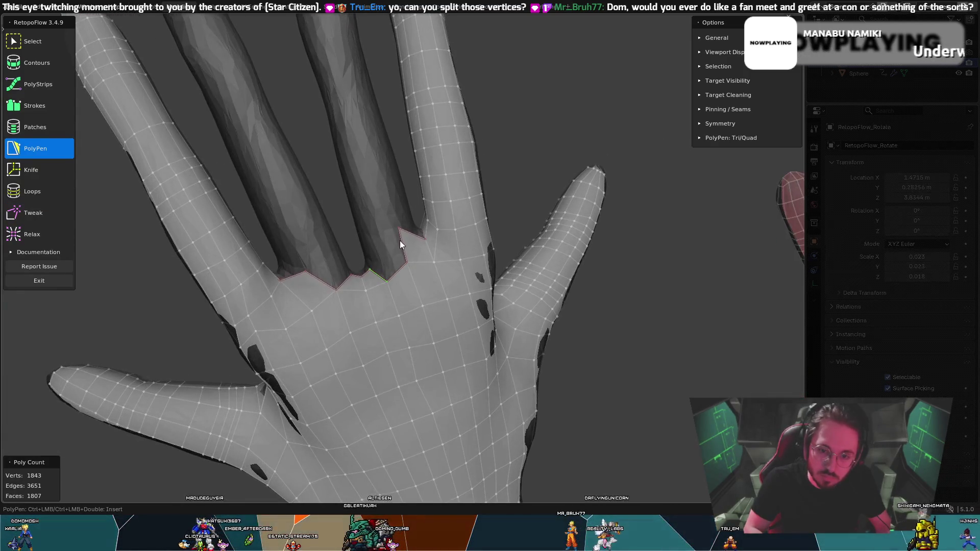
left_click(370, 269)
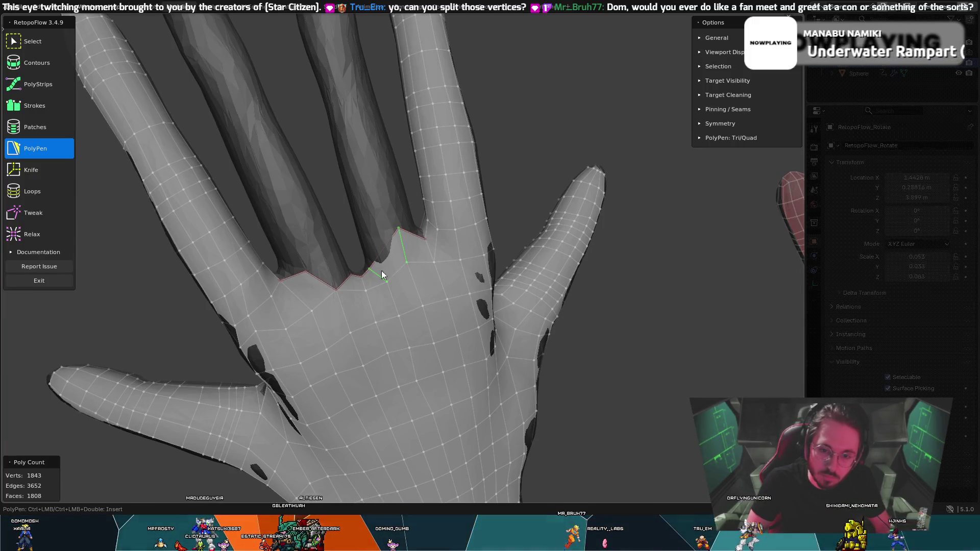
mouse_move(381, 272)
middle_mouse_down()
mouse_move(335, 289)
mouse_move(350, 272)
middle_mouse_up()
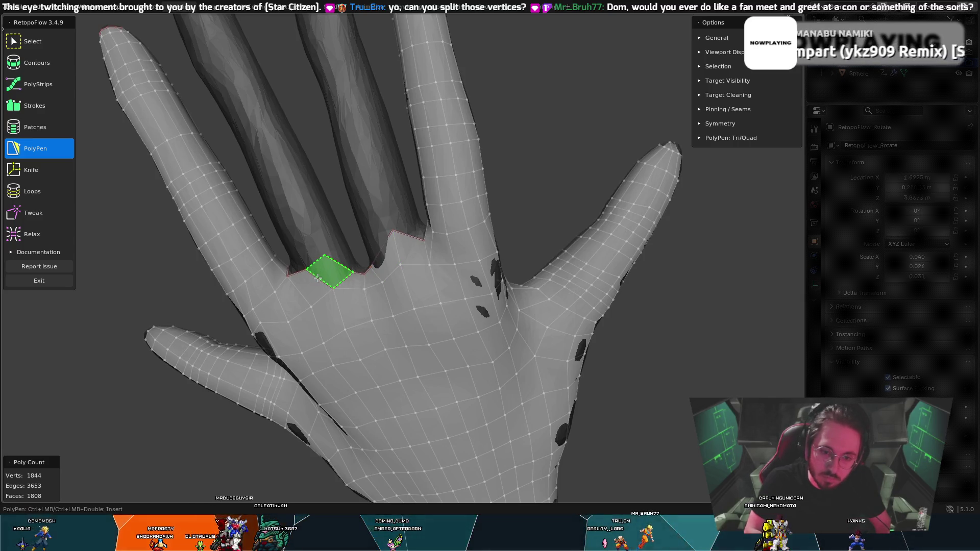
- Commit the new face at the finger crease and pull the crease vertices into place
left_click(318, 277)
middle_click_drag(324, 269, 313, 274)
key("t")
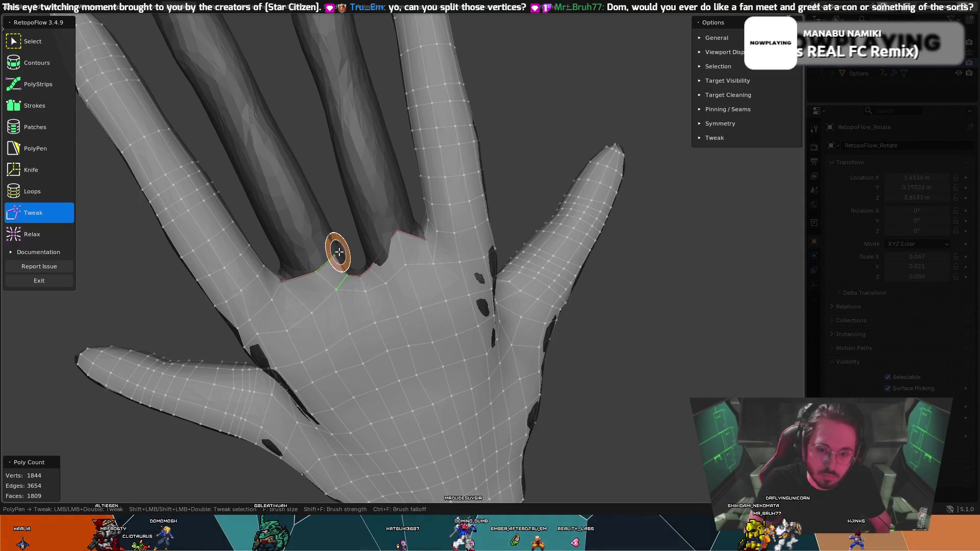
mouse_move(340, 252)
left_mouse_down()
mouse_move(340, 268)
mouse_move(317, 251)
mouse_move(311, 269)
mouse_move(300, 246)
left_mouse_up()
key("t")
key("5")
key("t")
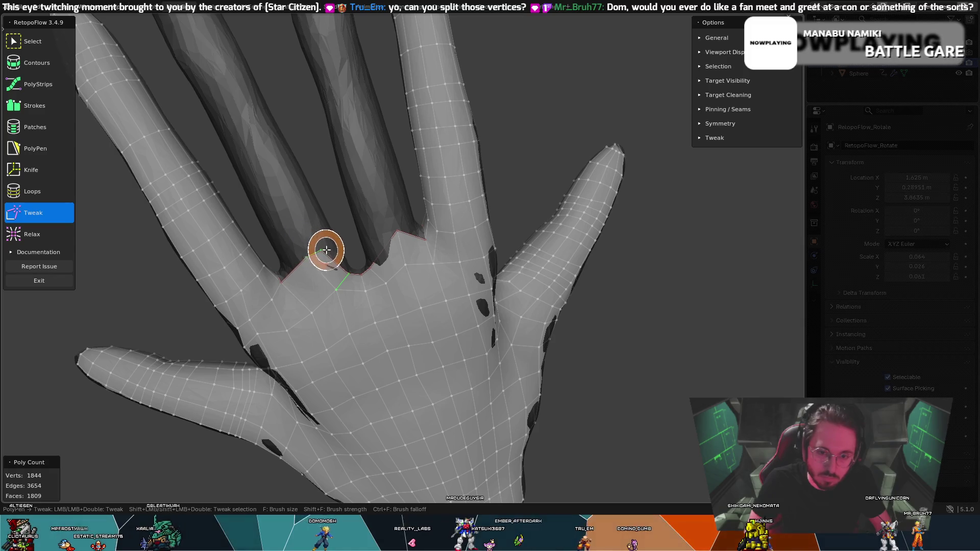
key("5")
middle_click_drag(359, 270, 366, 291)
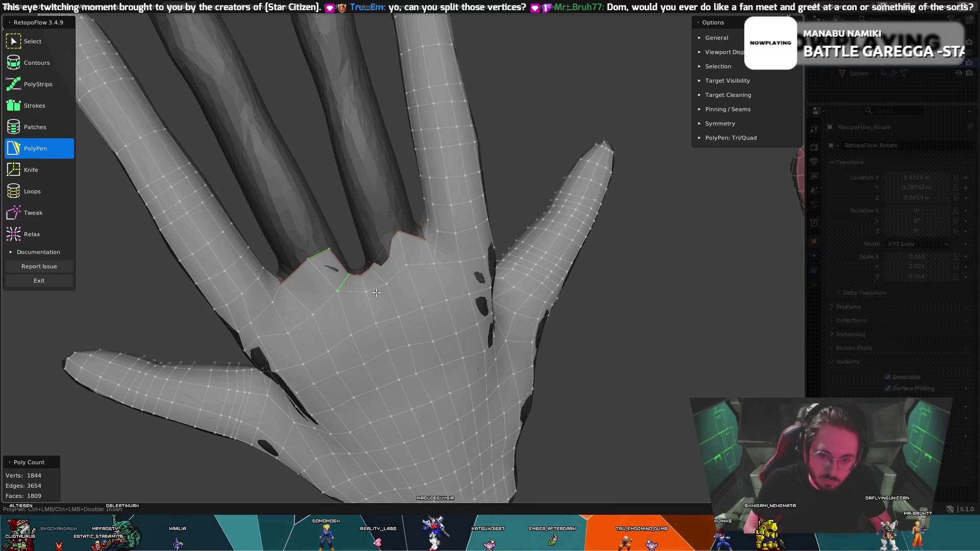
key("t")
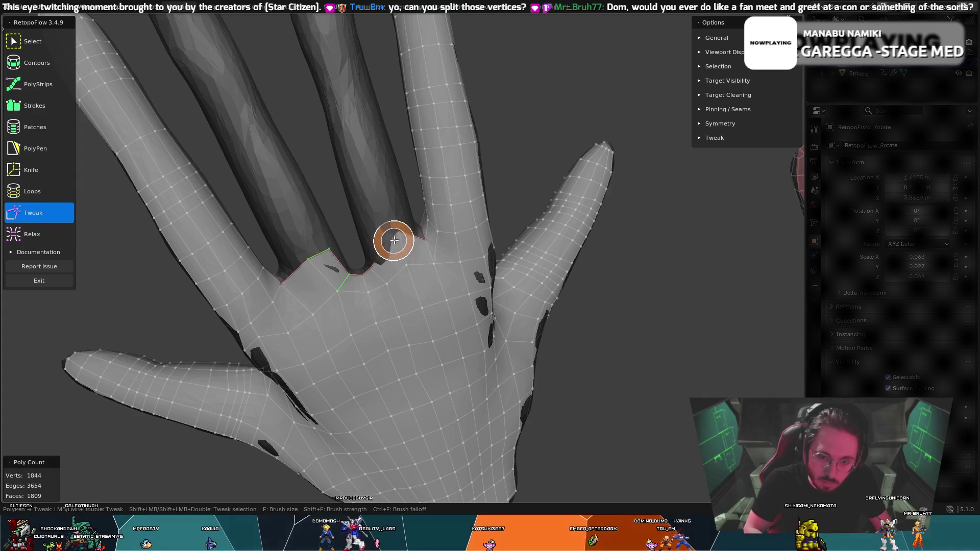
left_click_drag(398, 233, 390, 228)
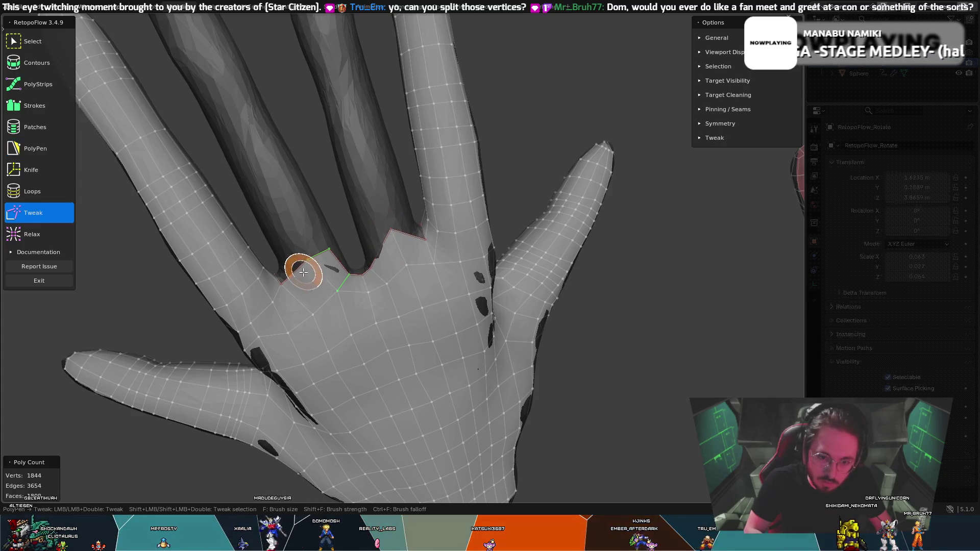
- Switch between PolyPen and Tweak while orbiting to inspect the finger crease
key("5")
key("t")
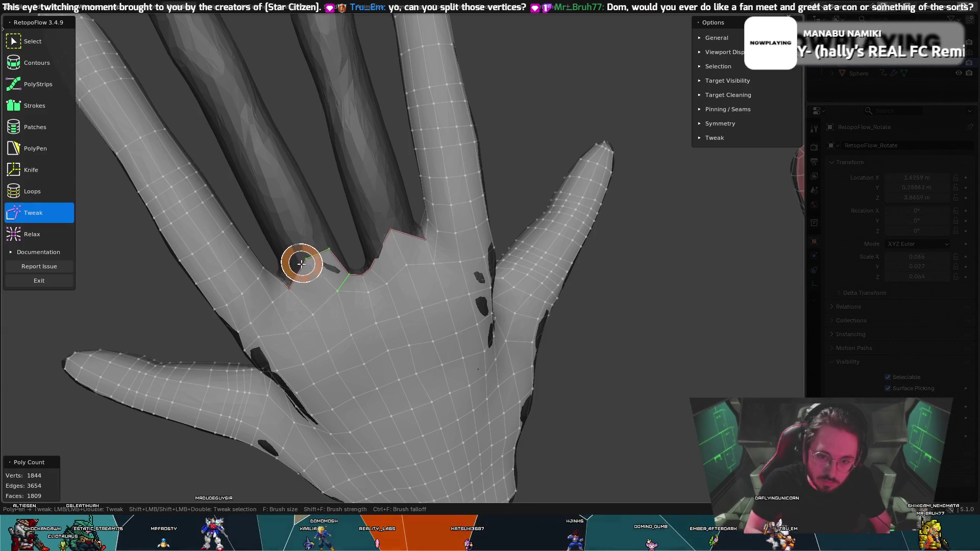
key("5")
middle_click_drag(302, 263, 367, 290)
key("t")
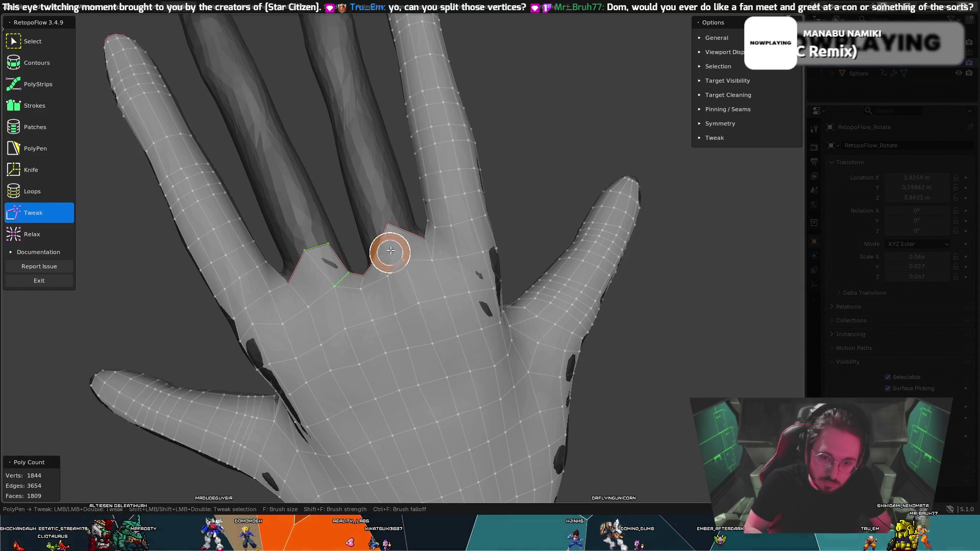
key("5")
mouse_move(374, 239)
middle_mouse_down()
mouse_move(360, 240)
mouse_move(349, 274)
mouse_move(324, 296)
mouse_move(338, 261)
mouse_move(385, 274)
mouse_move(369, 284)
middle_mouse_up()
key("t")
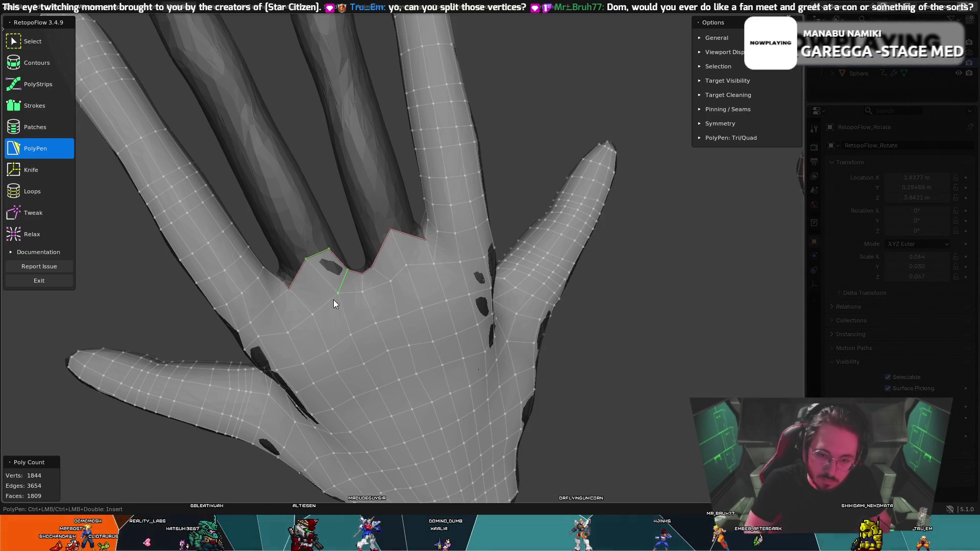
mouse_move(333, 299)
middle_mouse_down()
mouse_move(337, 274)
mouse_move(322, 271)
middle_mouse_up()
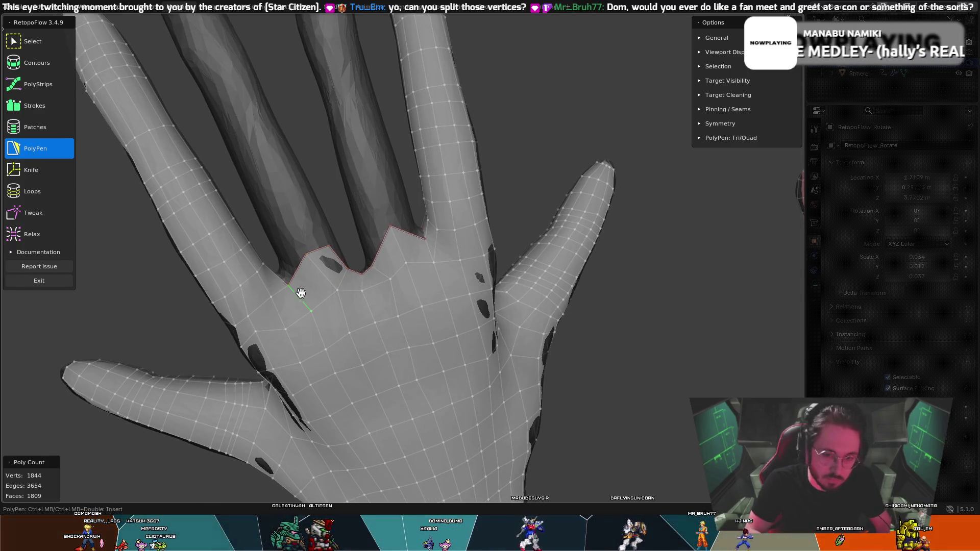
- Delete the bad crease geometry and leftover edge, then redraw a face filling the crease gap
key("x")
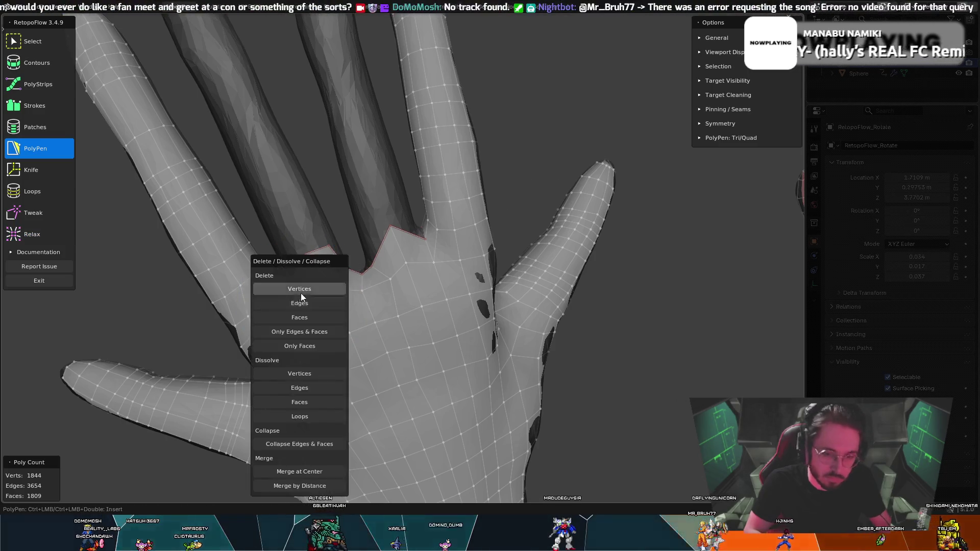
left_click(300, 302)
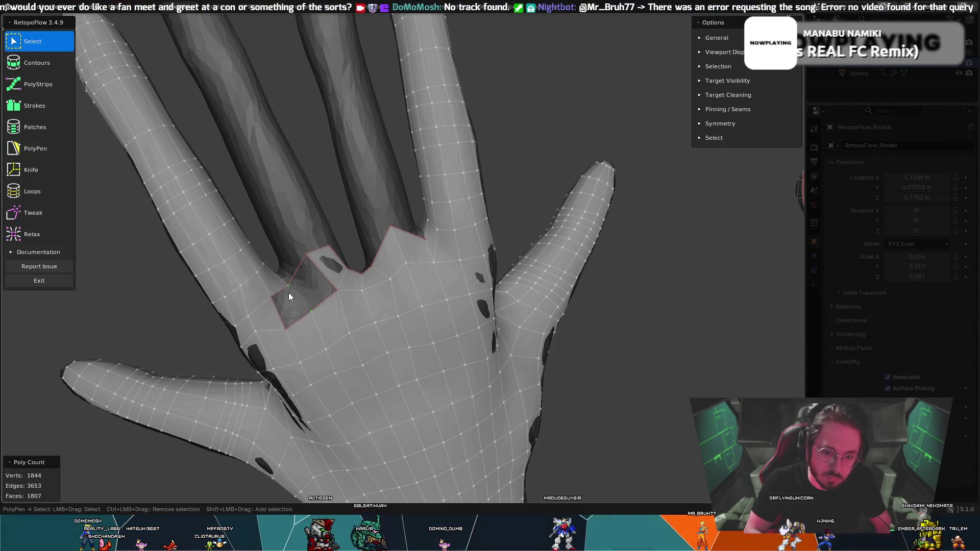
key("e")
key("t")
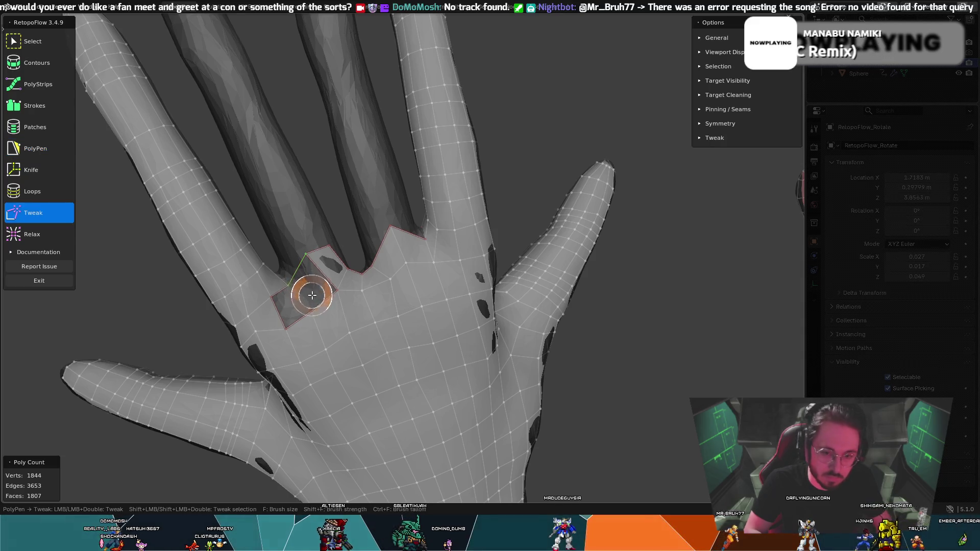
key("x")
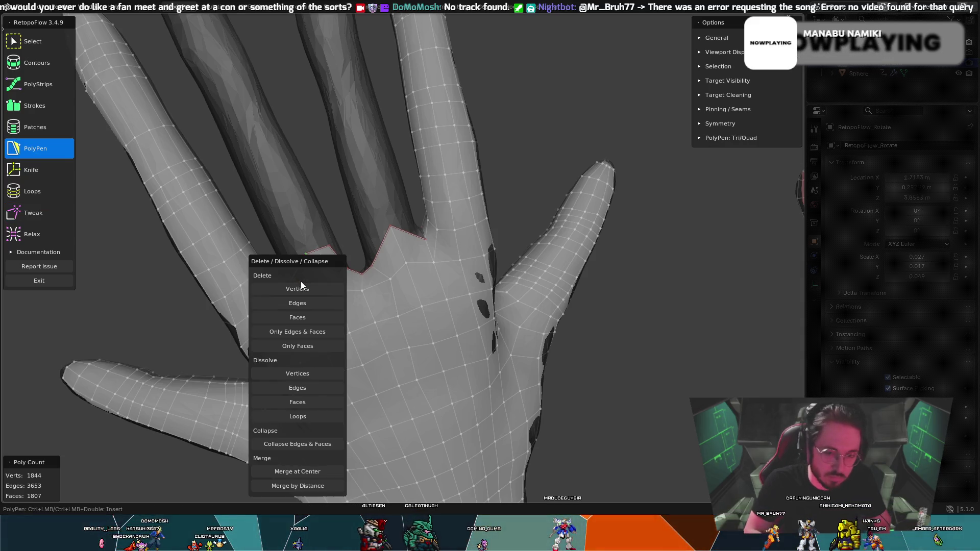
left_click(292, 301)
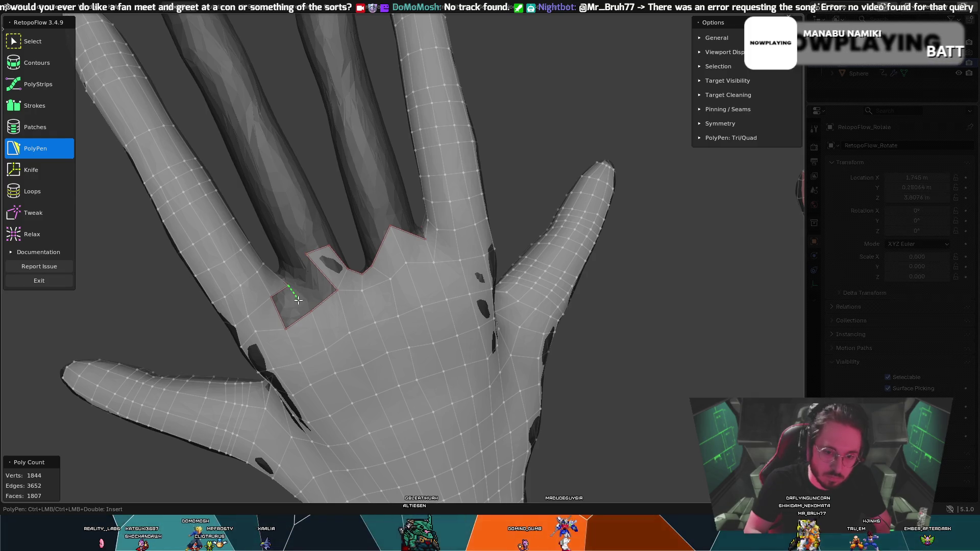
left_click(312, 309, "ctrl")
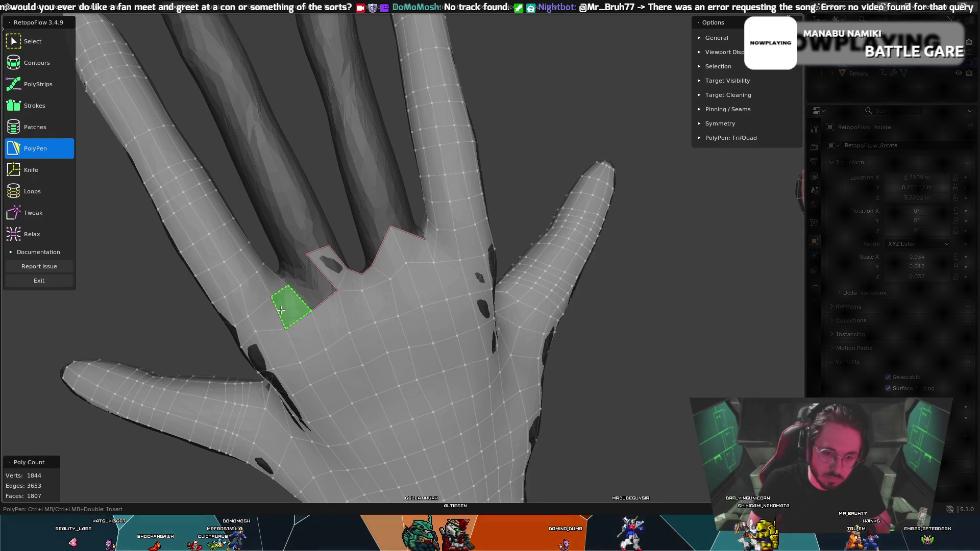
left_click(281, 309, "ctrl")
mouse_move(281, 309)
middle_mouse_down()
mouse_move(283, 292)
mouse_move(300, 293)
mouse_move(324, 272)
mouse_move(341, 293)
middle_mouse_up()
- Insert an edge loop down the back of the hand and add a face at the finger crease
key("7")
left_click(330, 296, "ctrl")
key("5")
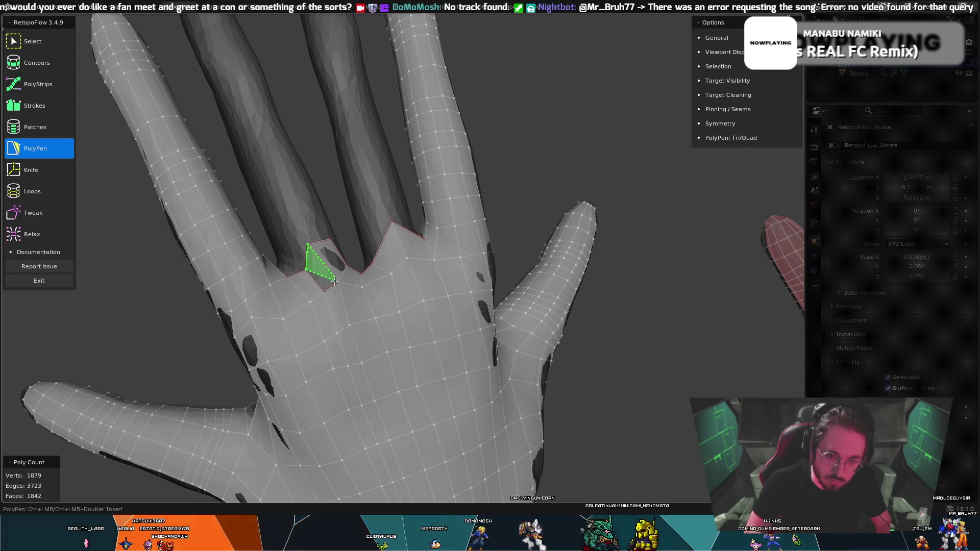
left_click(316, 269, "ctrl")
mouse_move(317, 269)
middle_mouse_down()
mouse_move(312, 291)
mouse_move(298, 279)
mouse_move(344, 280)
middle_mouse_up()
- Brush the Relax tool across the palm quads to even out the grid
key("t")
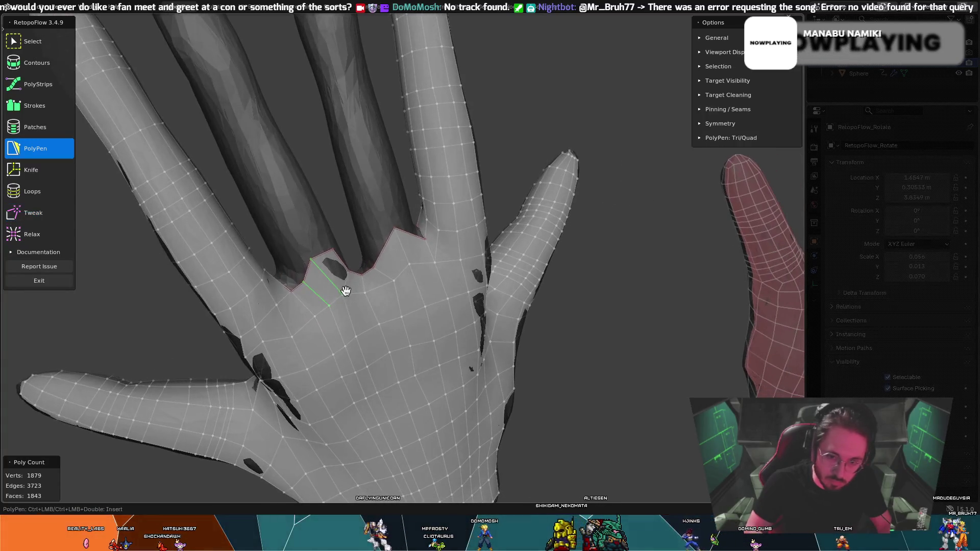
key("t")
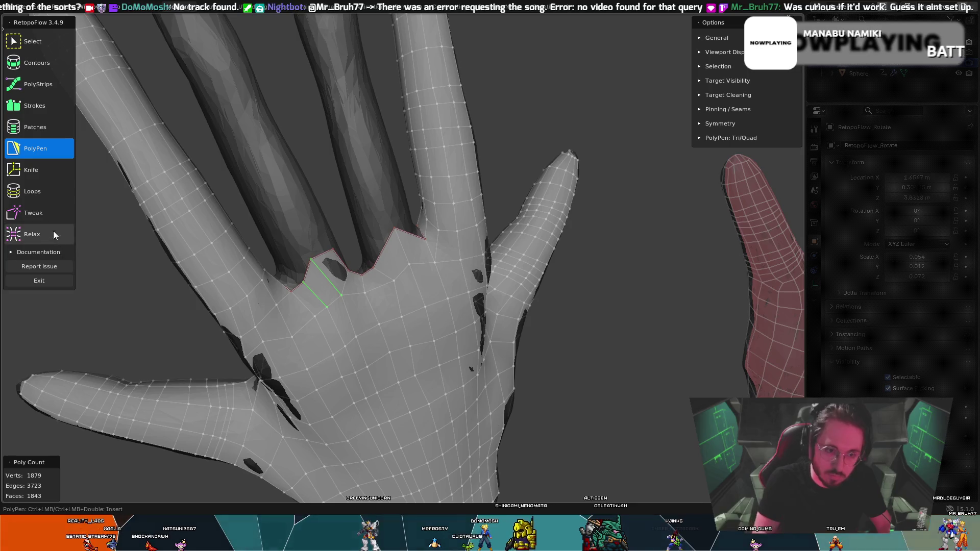
key("shift+t")
mouse_move(171, 350)
middle_mouse_down()
mouse_move(313, 351)
mouse_move(356, 395)
middle_mouse_up()
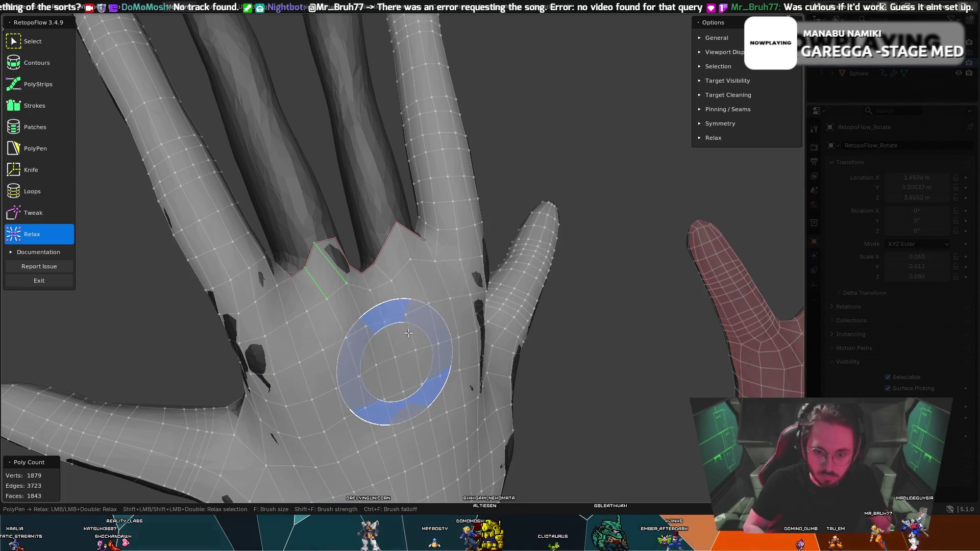
mouse_move(381, 309)
middle_mouse_down()
mouse_move(388, 286)
mouse_move(349, 294)
mouse_move(339, 317)
mouse_move(306, 311)
middle_mouse_up()
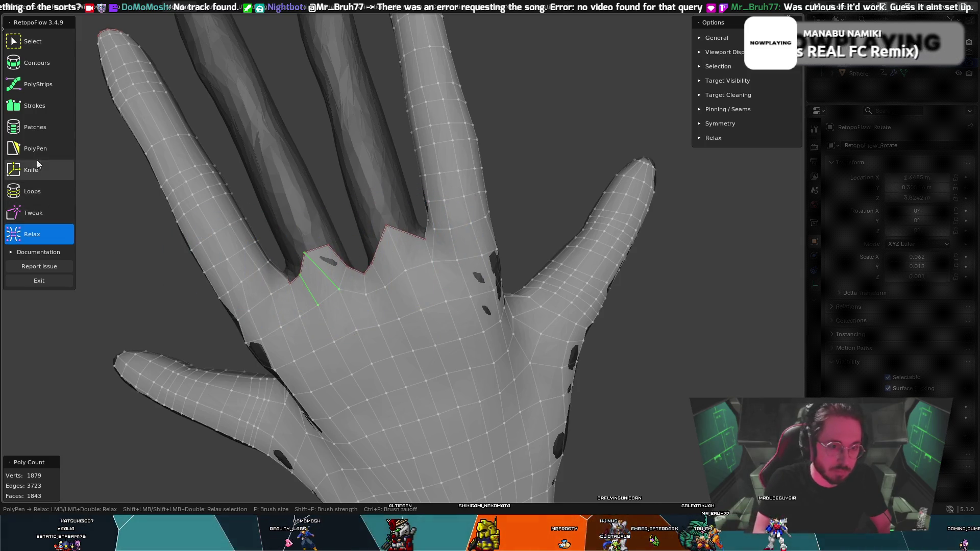
left_click(40, 39)
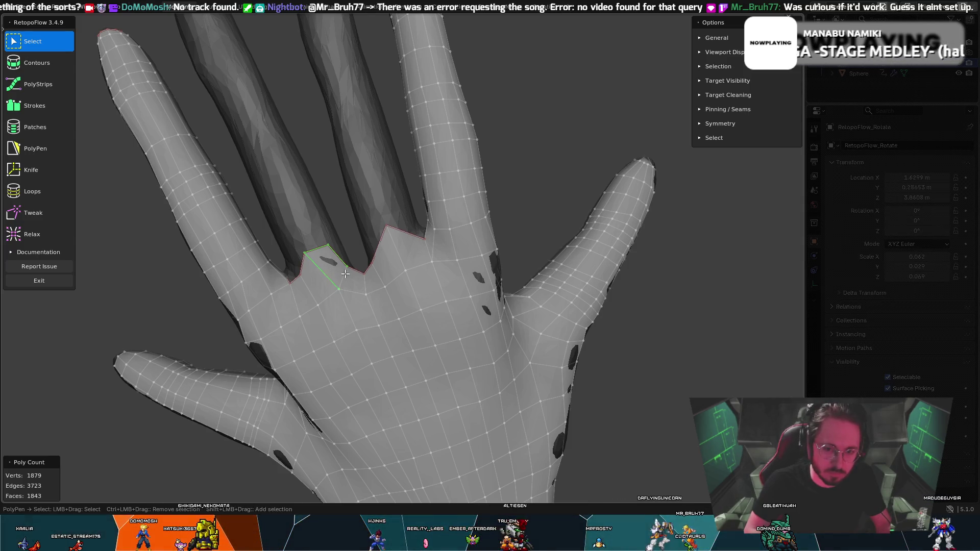
- Delete the extra crease face and the stray vertex at the crease
key("x")
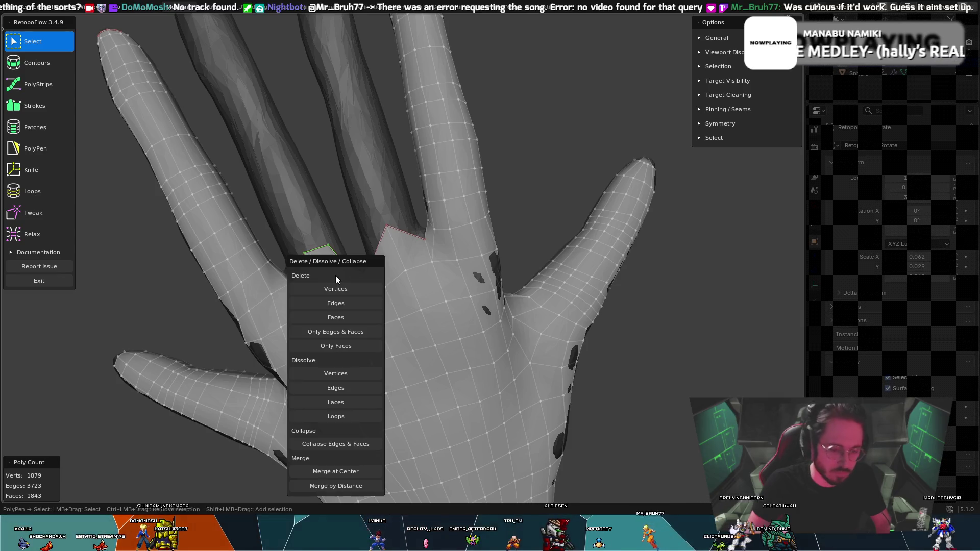
left_click(339, 261)
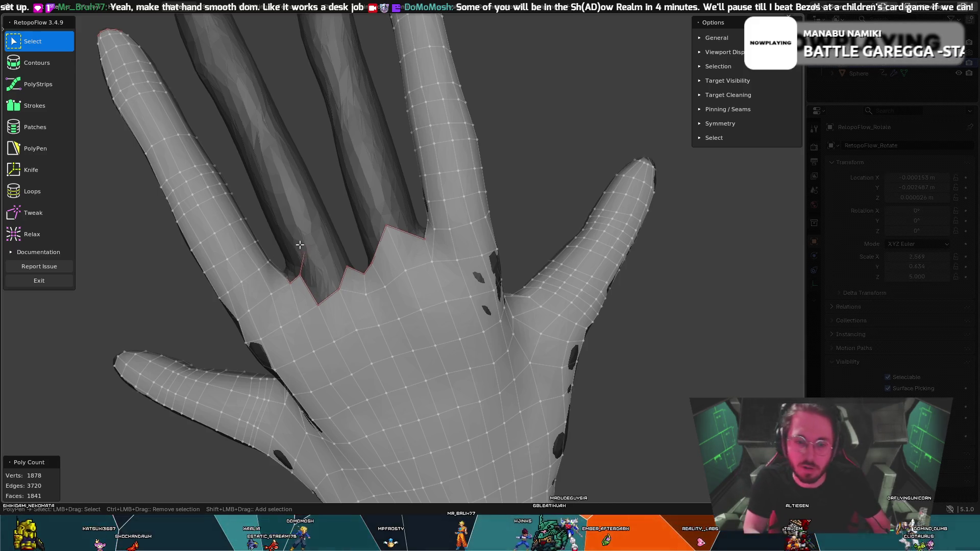
key("x")
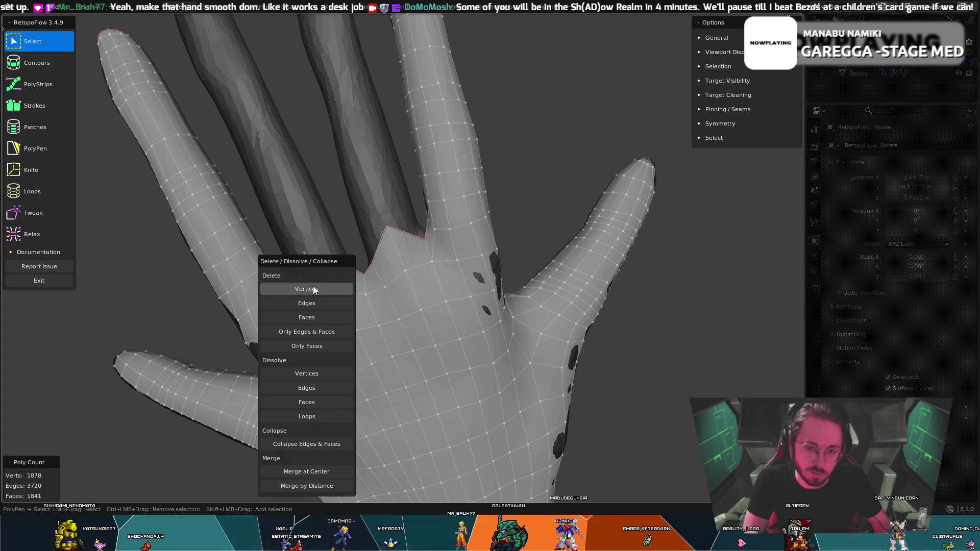
left_click(325, 289)
mouse_move(360, 283)
middle_mouse_down()
mouse_move(365, 271)
mouse_move(374, 277)
mouse_move(352, 270)
middle_mouse_up()
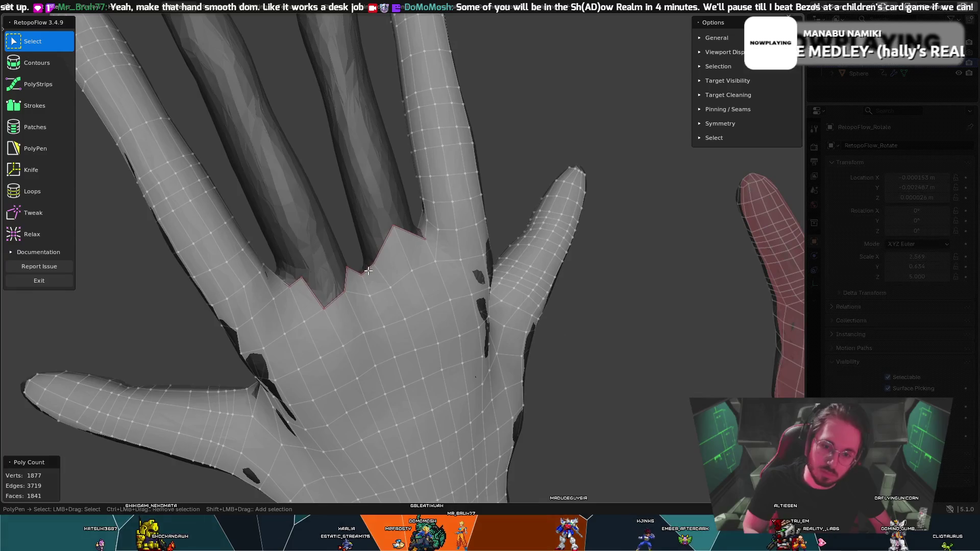
- Pull the jagged boundary vertices between the fingers into shape with Tweak
key("8")
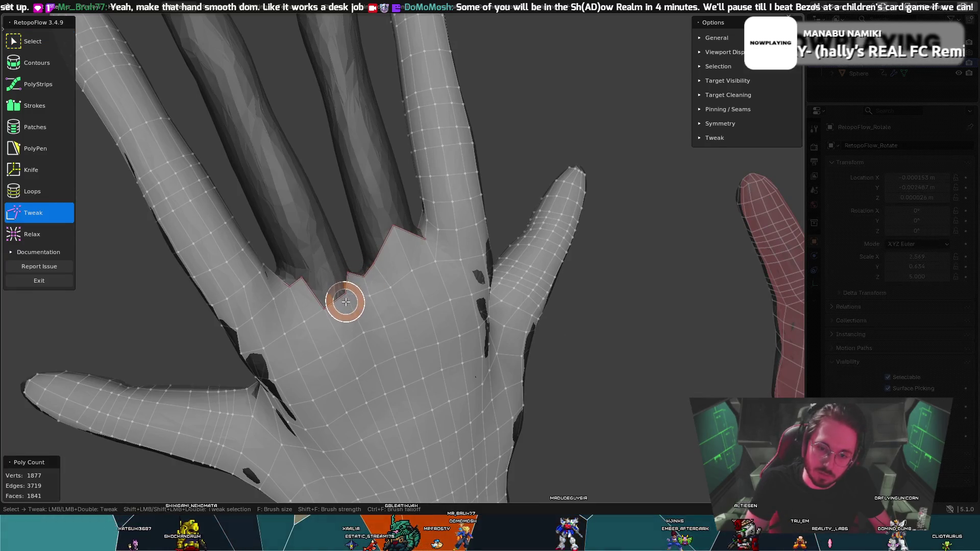
mouse_move(346, 296)
left_mouse_down()
mouse_move(372, 289)
mouse_move(350, 289)
mouse_move(359, 266)
left_mouse_up()
mouse_move(359, 266)
middle_mouse_down()
mouse_move(377, 271)
mouse_move(347, 262)
mouse_move(347, 271)
middle_mouse_up()
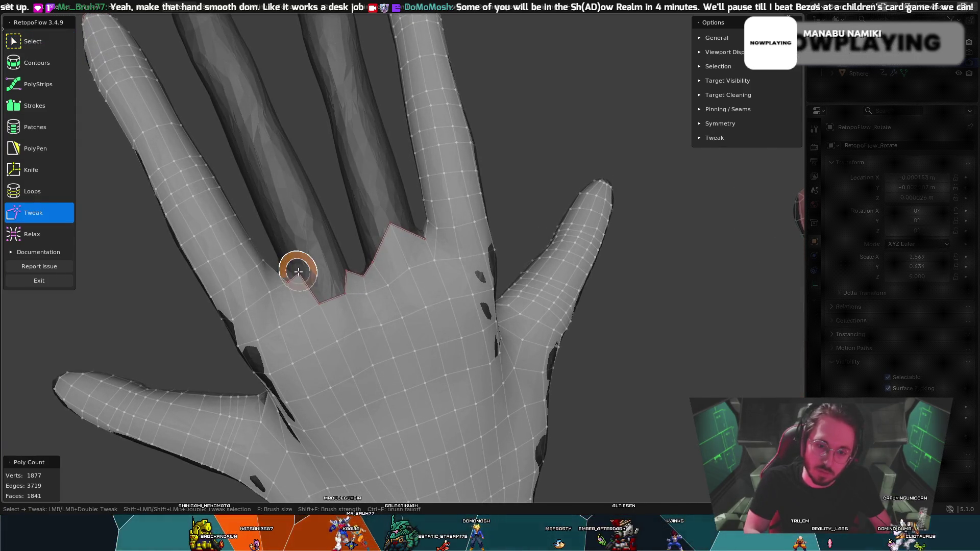
mouse_move(298, 267)
left_mouse_down()
mouse_move(308, 247)
mouse_move(323, 251)
left_mouse_up()
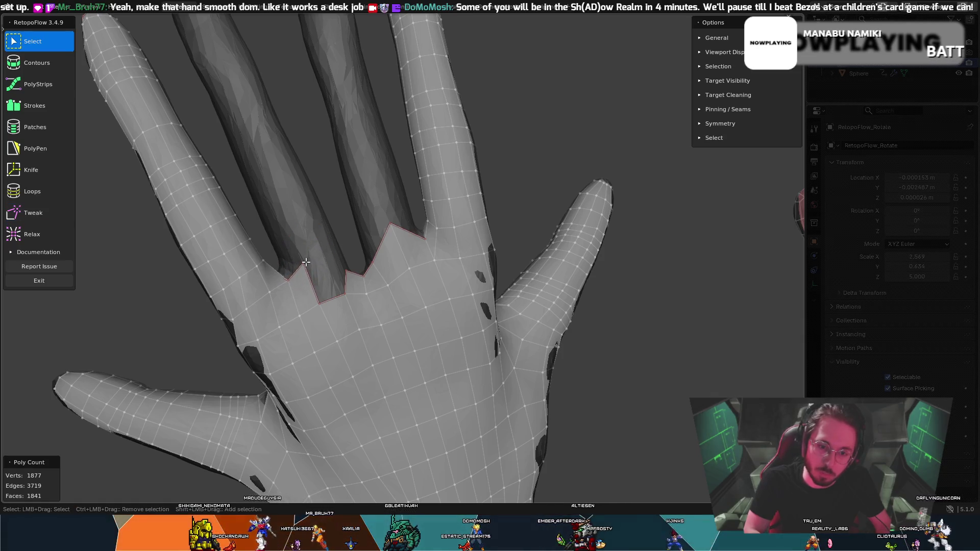
middle_click_drag(314, 253, 298, 255)
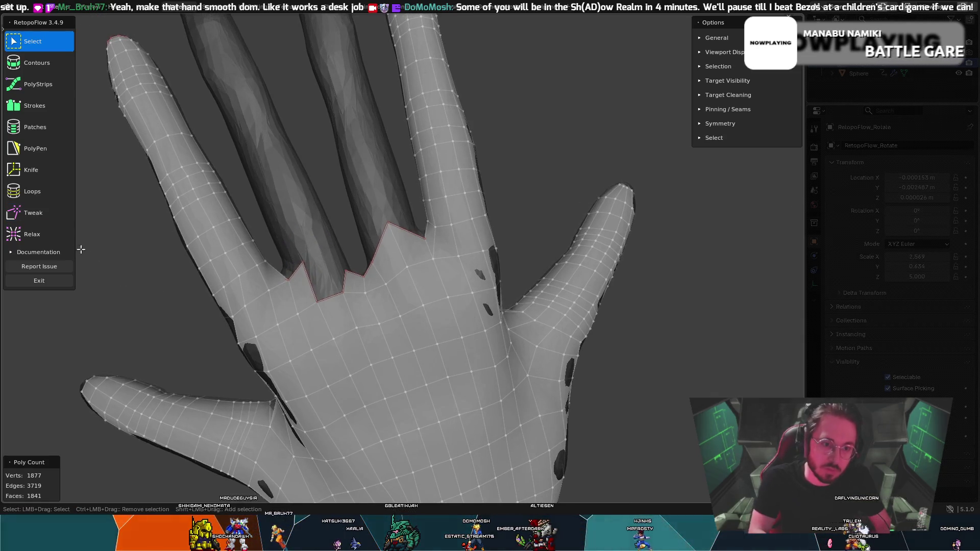
left_click(66, 209)
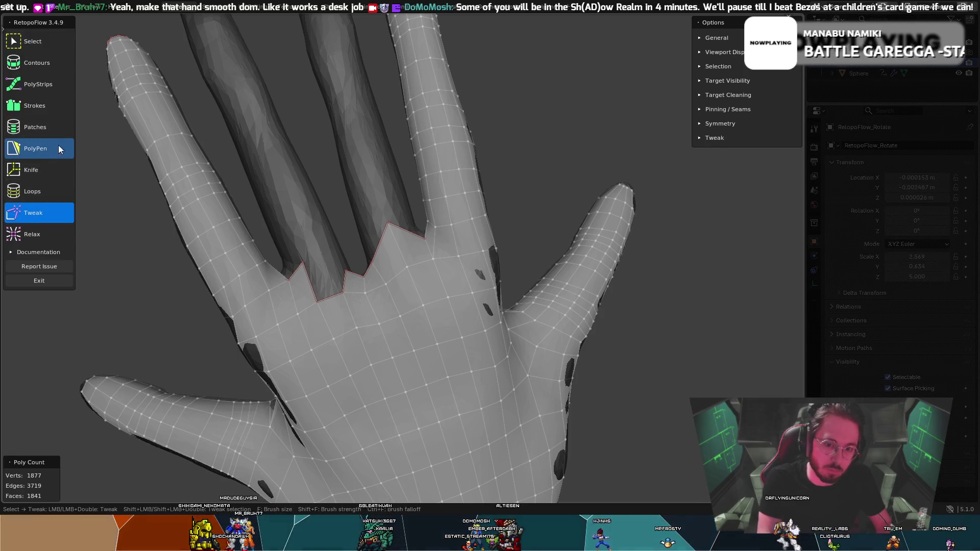
- Add a quad in the finger-web gap with PolyPen and pull the web vertex into place
left_click(60, 149)
mouse_move(332, 286)
middle_mouse_down()
mouse_move(354, 311)
mouse_move(320, 268)
middle_mouse_up()
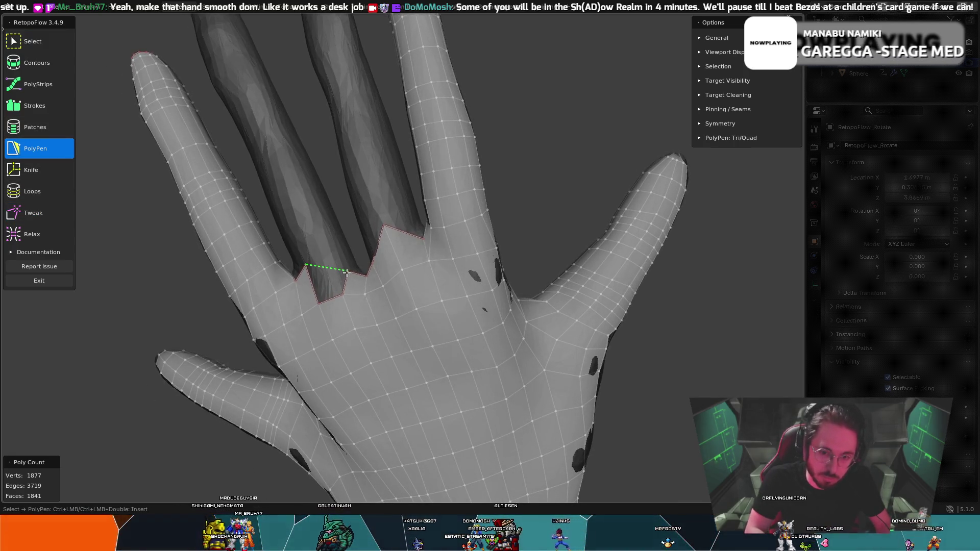
left_click(333, 300)
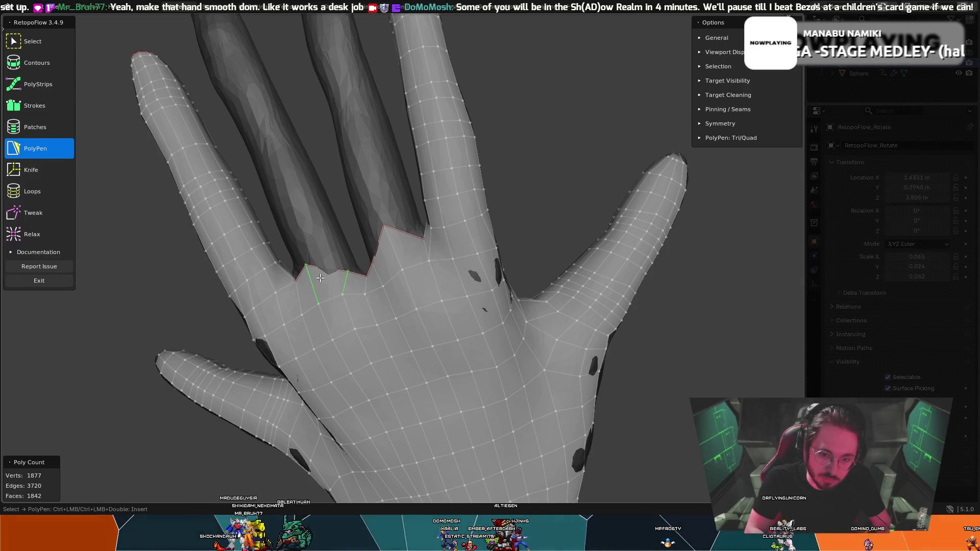
mouse_move(333, 301)
middle_mouse_down()
mouse_move(365, 265)
mouse_move(302, 264)
middle_mouse_up()
key("t")
left_click_drag(303, 264, 321, 262)
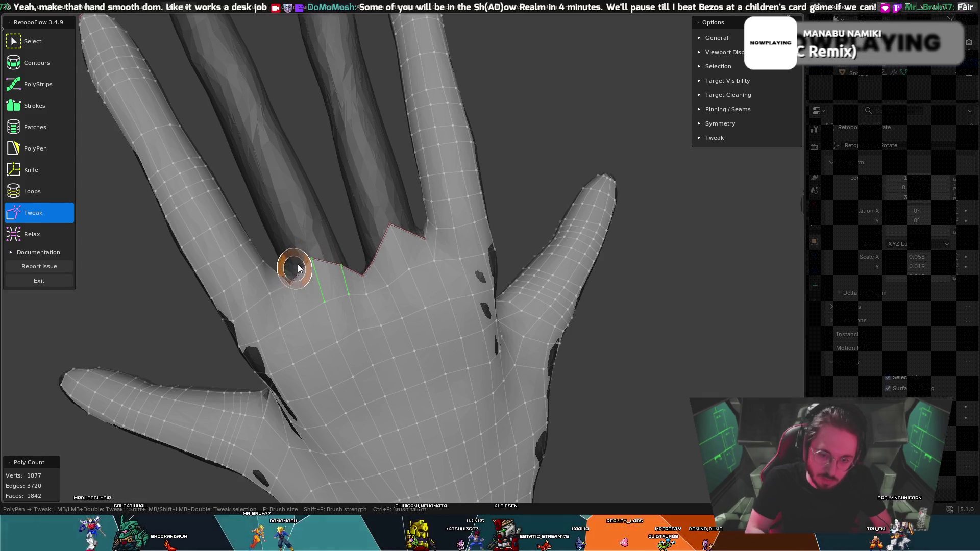
- Switch between PolyPen and Tweak while orbiting around the finger web
key("5")
middle_click_drag(291, 265, 275, 310)
mouse_move(351, 318)
middle_mouse_down()
mouse_move(395, 293)
mouse_move(385, 266)
mouse_move(351, 302)
mouse_move(439, 234)
mouse_move(415, 237)
mouse_move(412, 176)
mouse_move(362, 229)
middle_mouse_up()
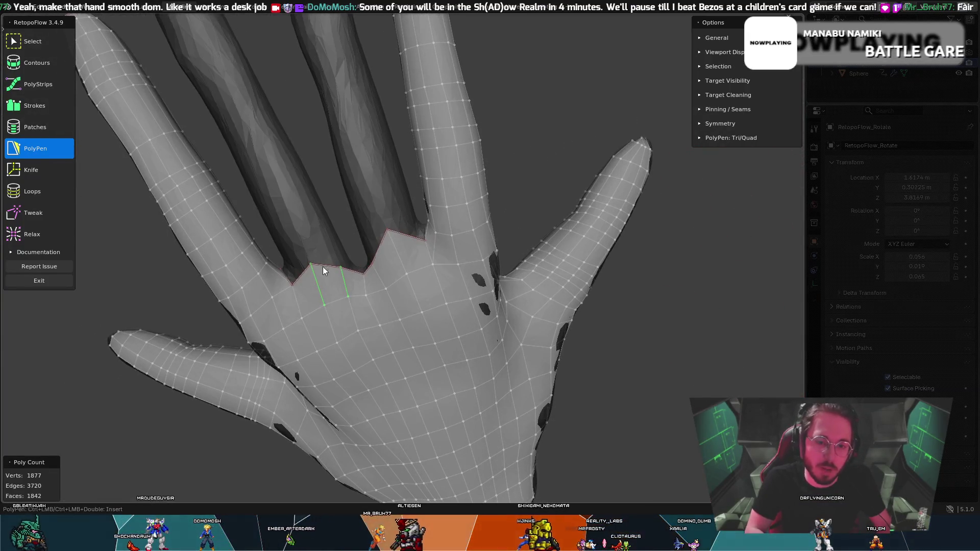
key("8")
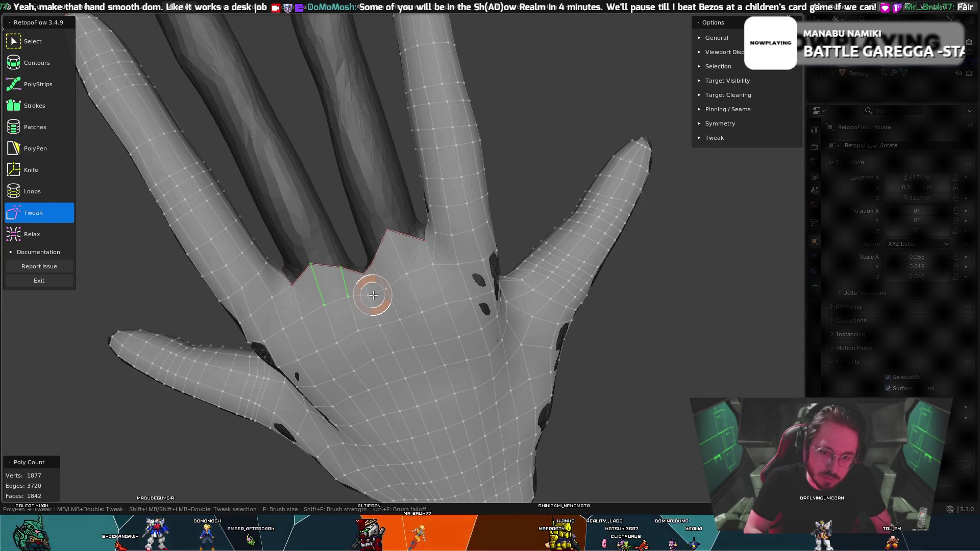
key("5")
mouse_move(360, 279)
middle_mouse_down()
mouse_move(414, 244)
mouse_move(372, 258)
mouse_move(360, 250)
mouse_move(398, 246)
mouse_move(373, 265)
mouse_move(386, 258)
middle_mouse_up()
key("8")
key("5")
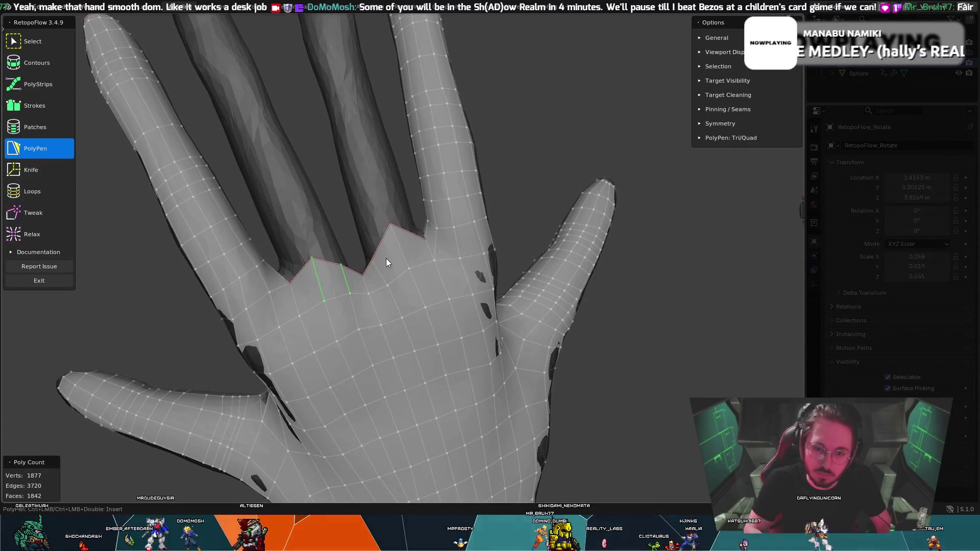
key("8")
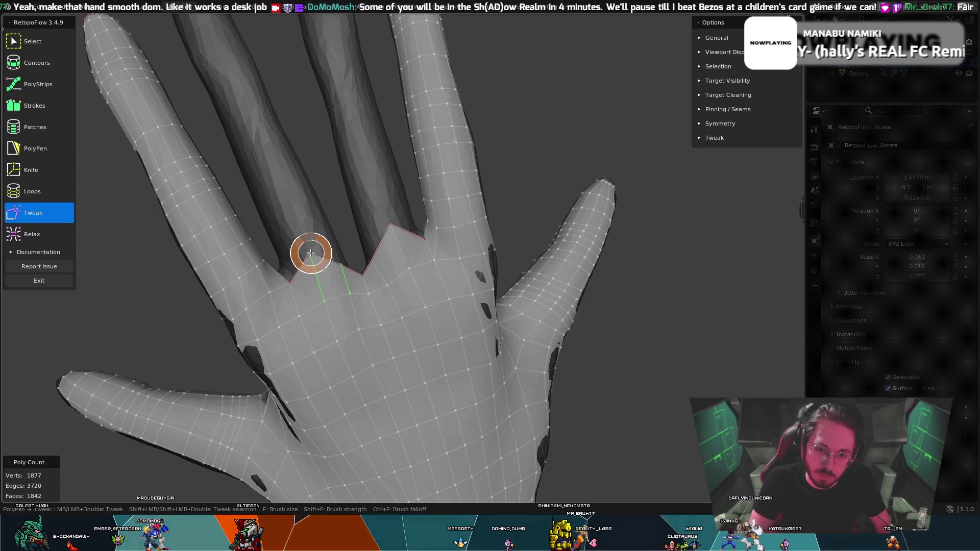
key("5")
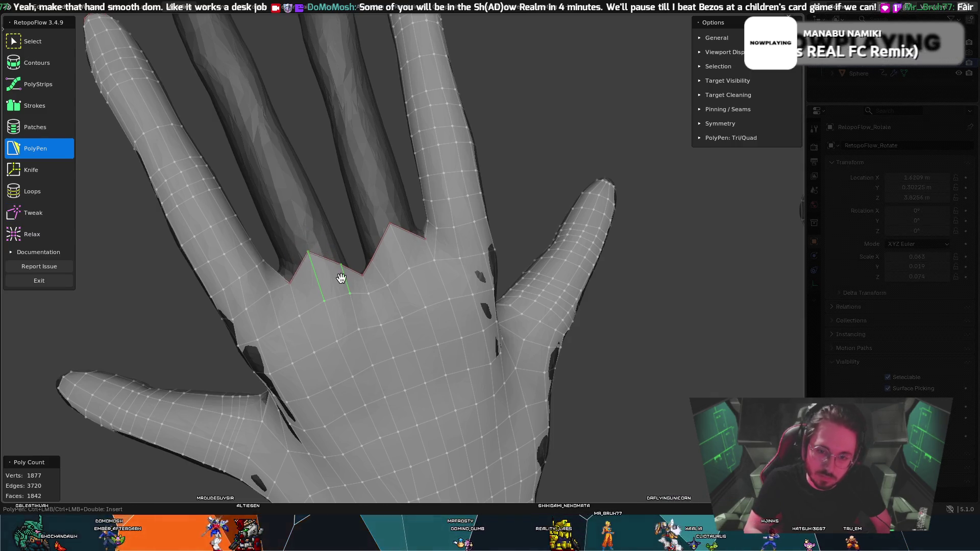
mouse_move(341, 279)
middle_mouse_down()
mouse_move(350, 281)
mouse_move(329, 290)
middle_mouse_up()
key("t")
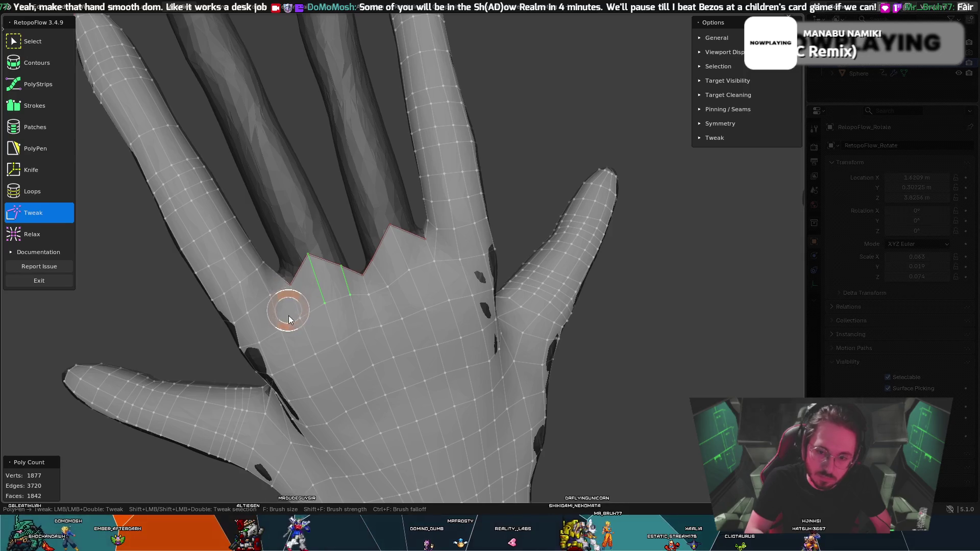
key("t")
key("t")
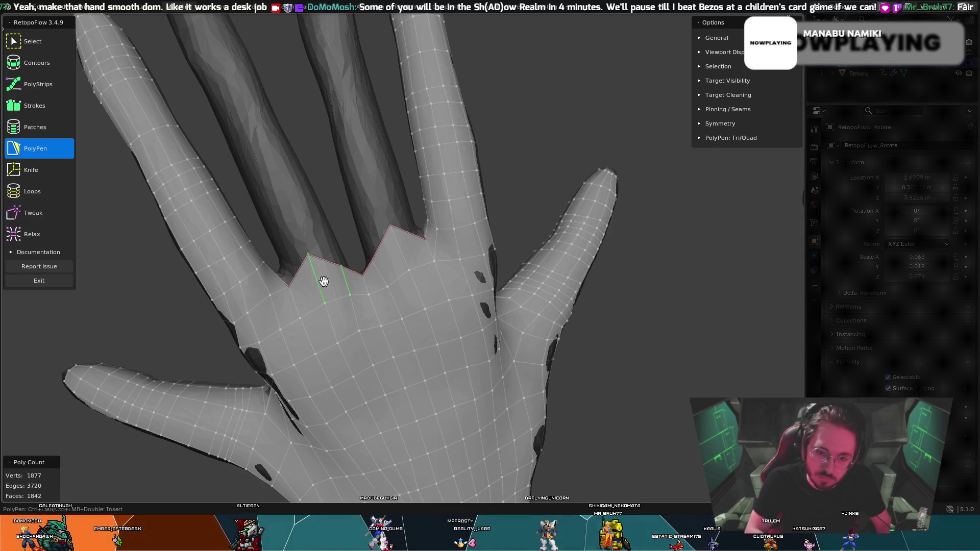
key("t")
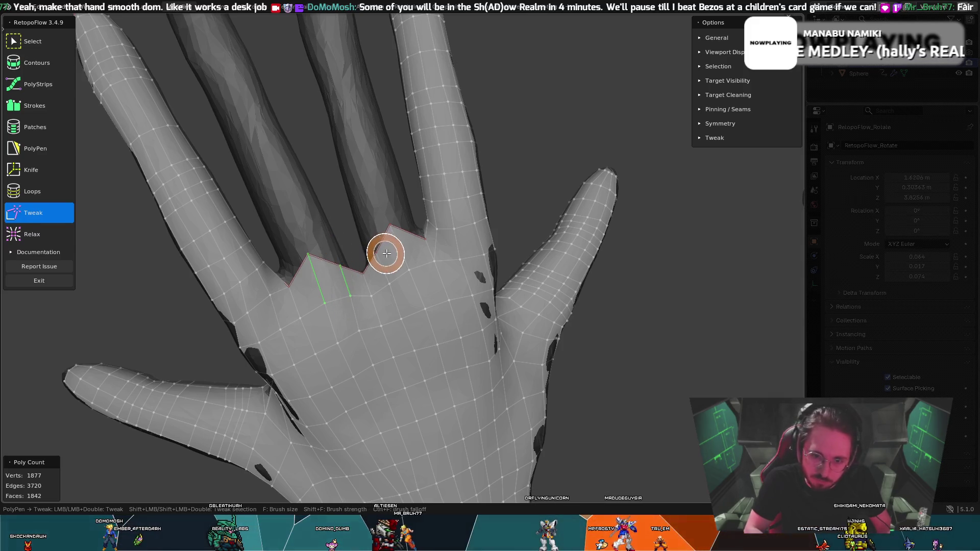
key("5")
- Orbit and zoom to inspect the palm between the fingers and view the whole hand beside the reference
mouse_move(495, 197)
middle_mouse_down()
mouse_move(541, 131)
mouse_move(520, 144)
middle_mouse_up()
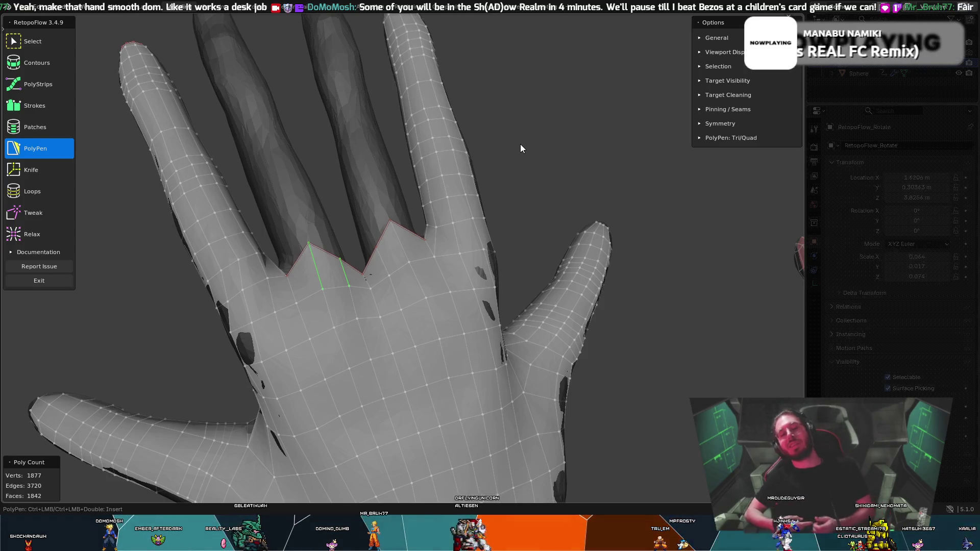
scroll(308, 323, "up", 5)
mouse_move(308, 323)
middle_mouse_down()
mouse_move(529, 352)
mouse_move(553, 330)
mouse_move(535, 340)
mouse_move(523, 332)
middle_mouse_up()
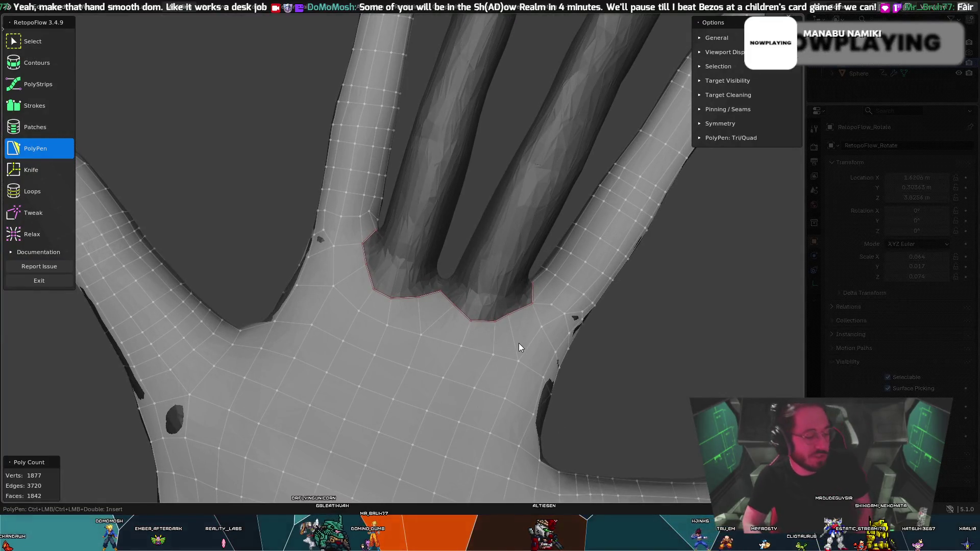
key("t")
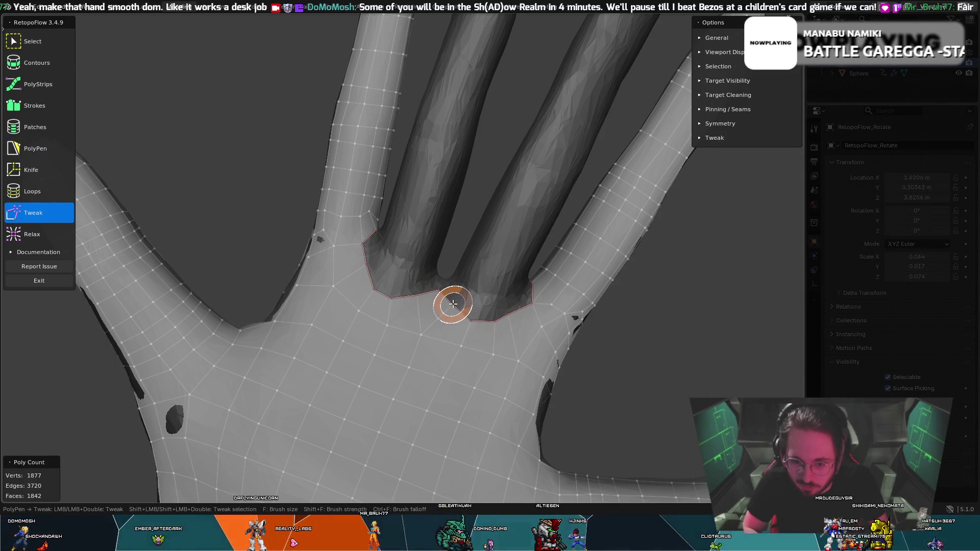
mouse_move(453, 306)
middle_mouse_down()
mouse_move(446, 338)
mouse_move(342, 388)
mouse_move(312, 366)
mouse_move(313, 377)
mouse_move(298, 369)
mouse_move(298, 394)
mouse_move(333, 373)
mouse_move(356, 391)
mouse_move(354, 321)
mouse_move(486, 314)
mouse_move(419, 301)
mouse_move(405, 288)
mouse_move(535, 289)
mouse_move(581, 271)
mouse_move(513, 265)
mouse_move(447, 285)
mouse_move(361, 240)
middle_mouse_up()
key("t")
key("5")
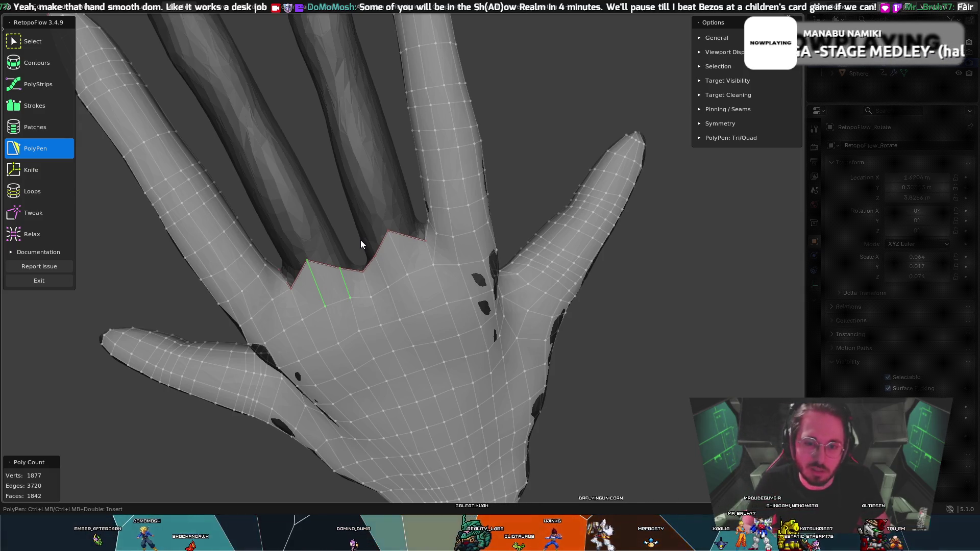
mouse_move(461, 208)
middle_mouse_down()
mouse_move(556, 182)
mouse_move(672, 202)
middle_mouse_up()
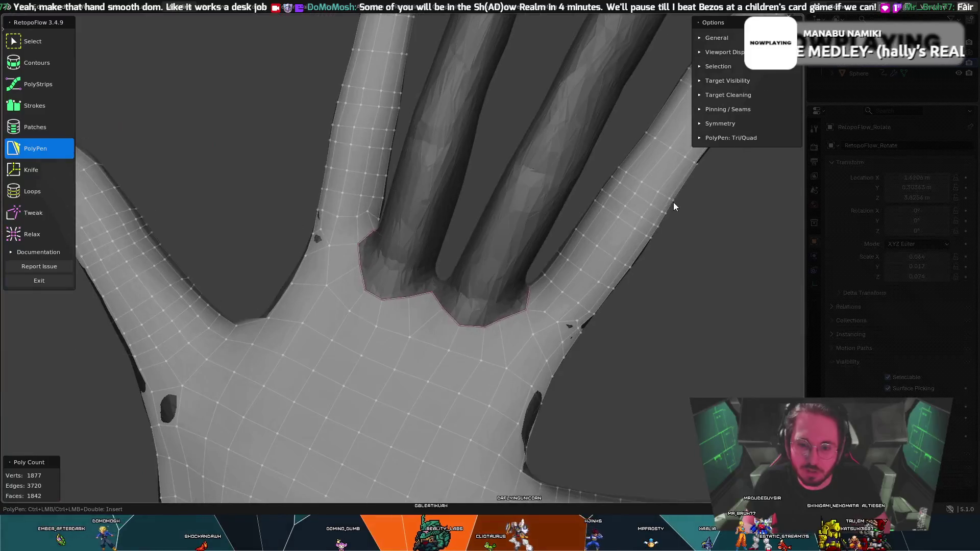
key("8")
scroll(659, 188, "up", 3)
scroll(639, 199, "down", 5)
key("5")
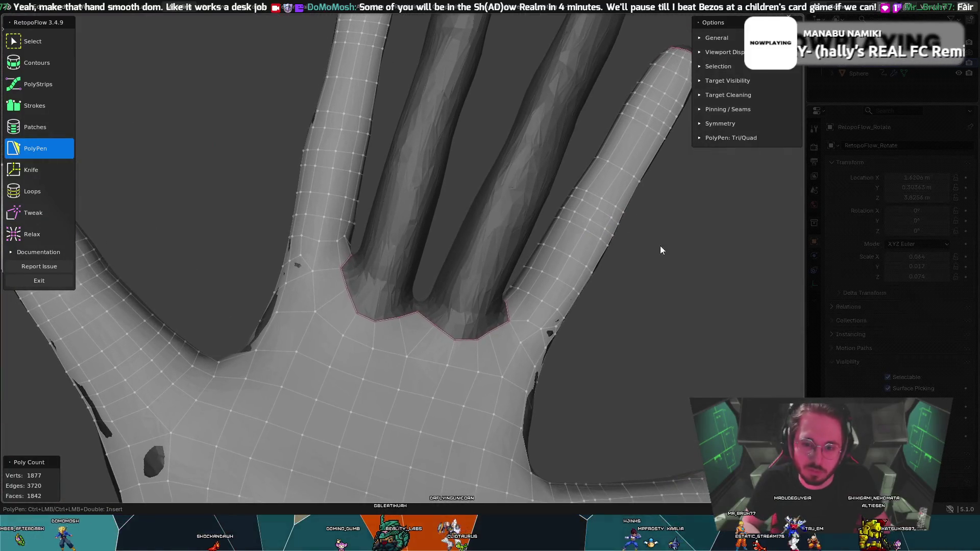
middle_click_drag(660, 247, 515, 366)
scroll(515, 366, "down", 3)
middle_click_drag(403, 466, 434, 434)
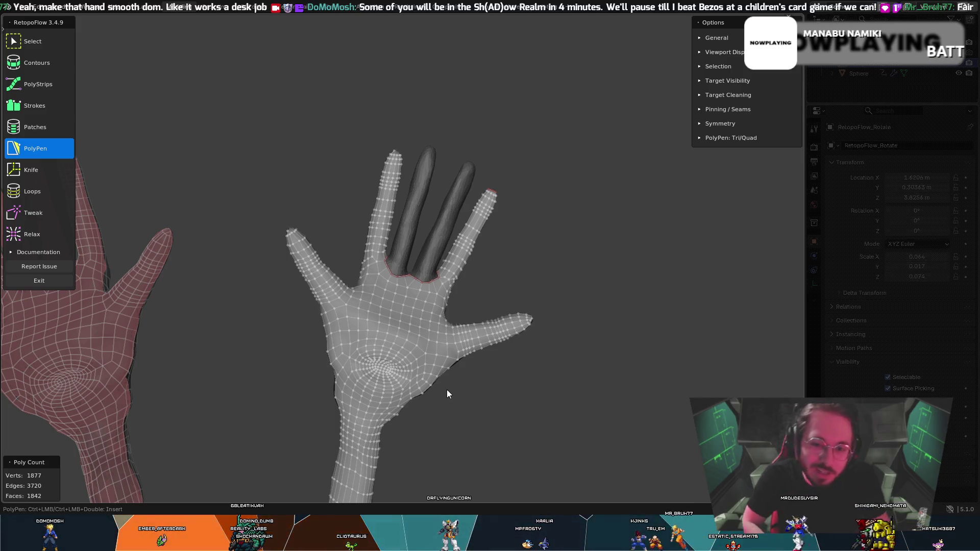
- Orbit the hands to view the fingertip and undo the extra fingertip vertex
mouse_move(446, 390)
middle_mouse_down()
mouse_move(610, 120)
mouse_move(598, 140)
mouse_move(439, 218)
mouse_move(462, 173)
mouse_move(458, 115)
middle_mouse_up()
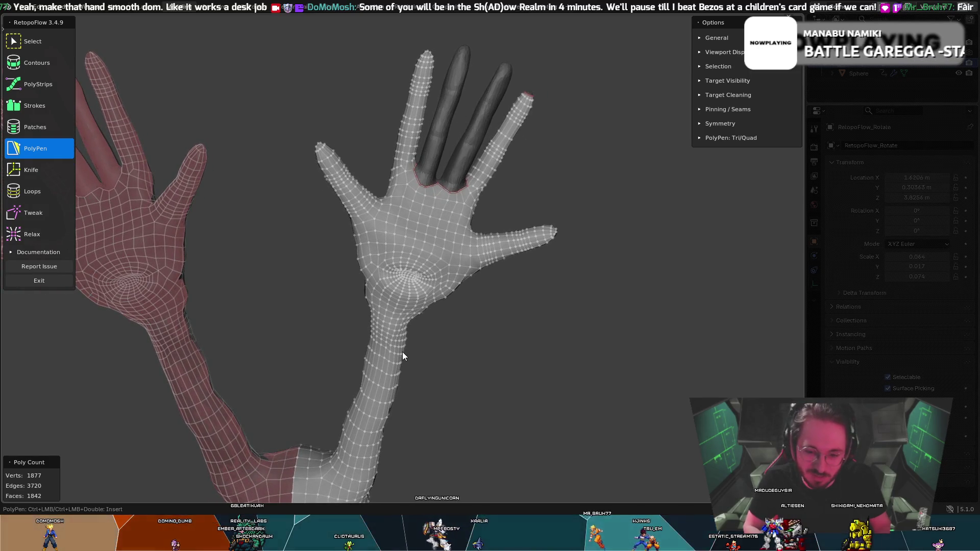
mouse_move(403, 353)
middle_mouse_down()
mouse_move(427, 253)
mouse_move(385, 228)
mouse_move(321, 293)
mouse_move(420, 253)
mouse_move(370, 211)
mouse_move(308, 222)
mouse_move(293, 244)
mouse_move(308, 232)
mouse_move(469, 235)
mouse_move(516, 161)
mouse_move(529, 173)
mouse_move(500, 247)
mouse_move(534, 176)
mouse_move(495, 210)
mouse_move(564, 191)
mouse_move(433, 227)
mouse_move(637, 160)
mouse_move(371, 290)
mouse_move(344, 255)
mouse_move(492, 269)
mouse_move(636, 320)
mouse_move(487, 255)
mouse_move(476, 255)
mouse_move(480, 265)
middle_mouse_up()
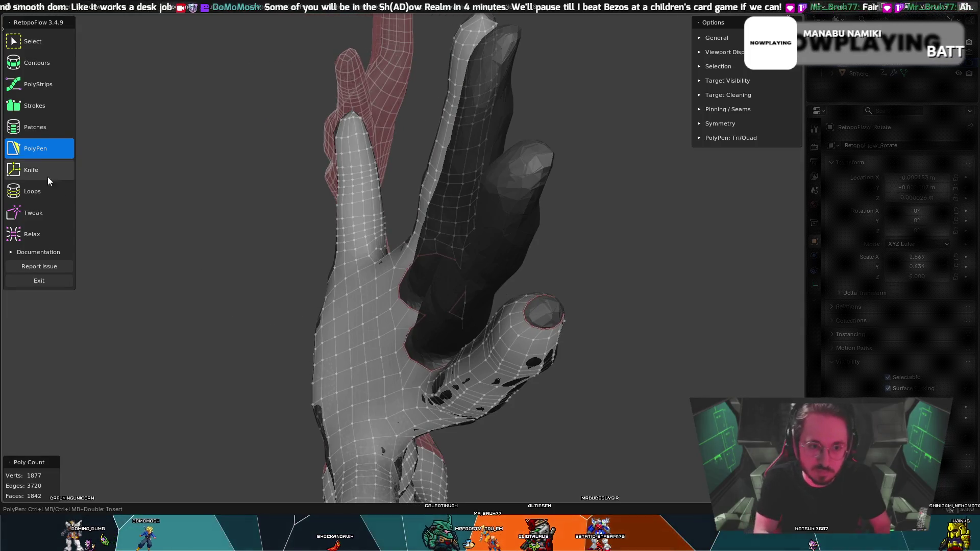
mouse_move(562, 307)
middle_mouse_down()
mouse_move(587, 320)
mouse_move(556, 331)
middle_mouse_up()
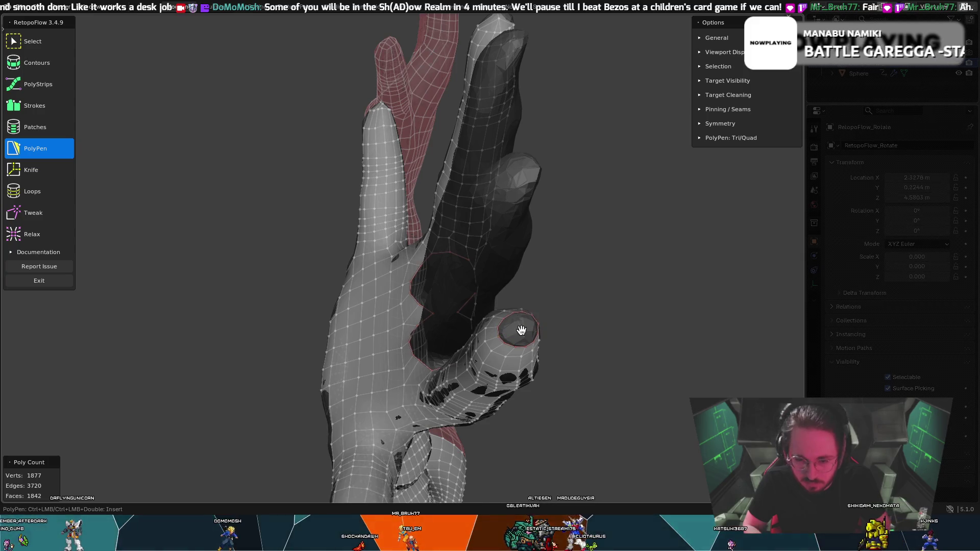
mouse_move(513, 325)
middle_mouse_down()
mouse_move(490, 314)
mouse_move(460, 359)
middle_mouse_up()
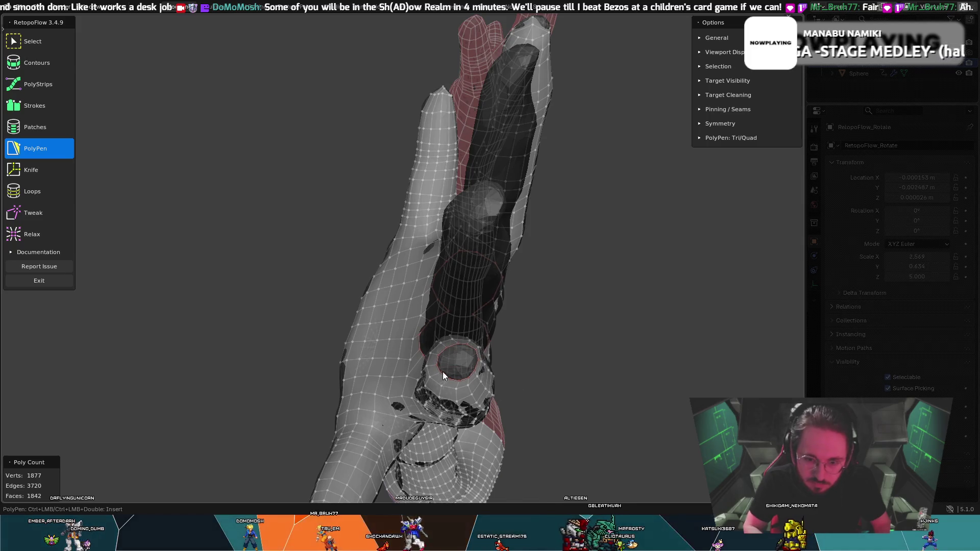
middle_click_drag(444, 376, 627, 245)
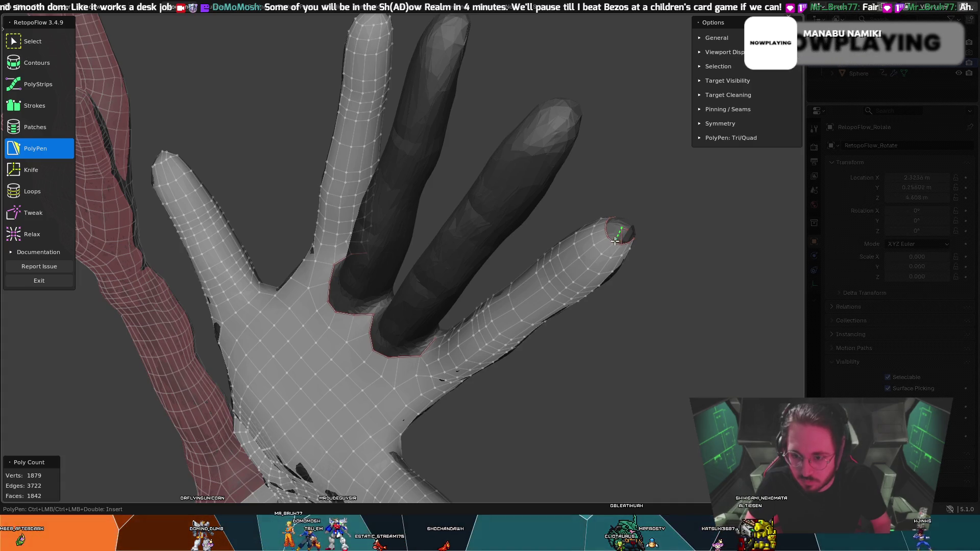
key("ctrl+z")
- Place a vertex at the fingertip, undoing the misplaced fingertip vertices
mouse_move(623, 222)
middle_mouse_down()
mouse_move(657, 215)
mouse_move(682, 178)
mouse_move(679, 193)
mouse_move(642, 163)
mouse_move(636, 182)
mouse_move(614, 185)
middle_mouse_up()
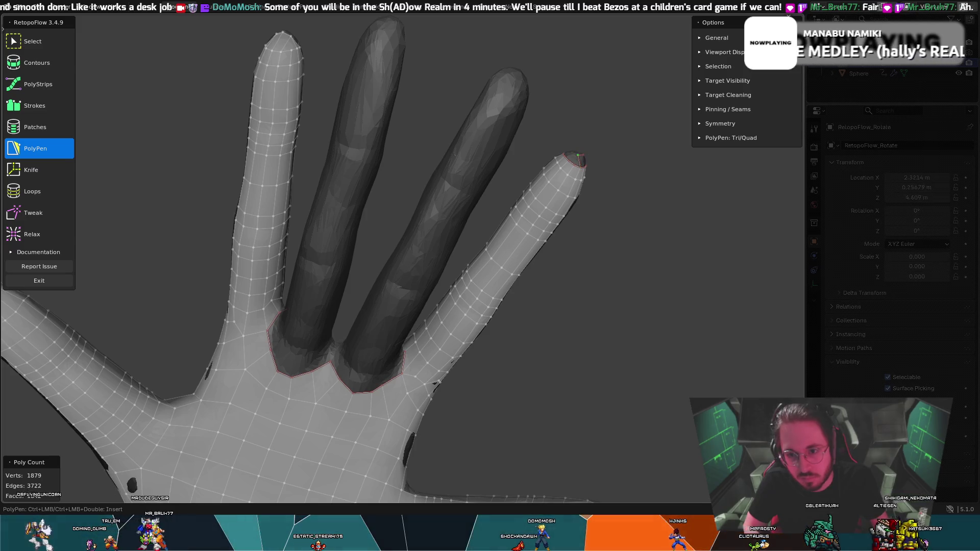
mouse_move(599, 153)
middle_mouse_down()
mouse_move(567, 149)
mouse_move(607, 159)
middle_mouse_up()
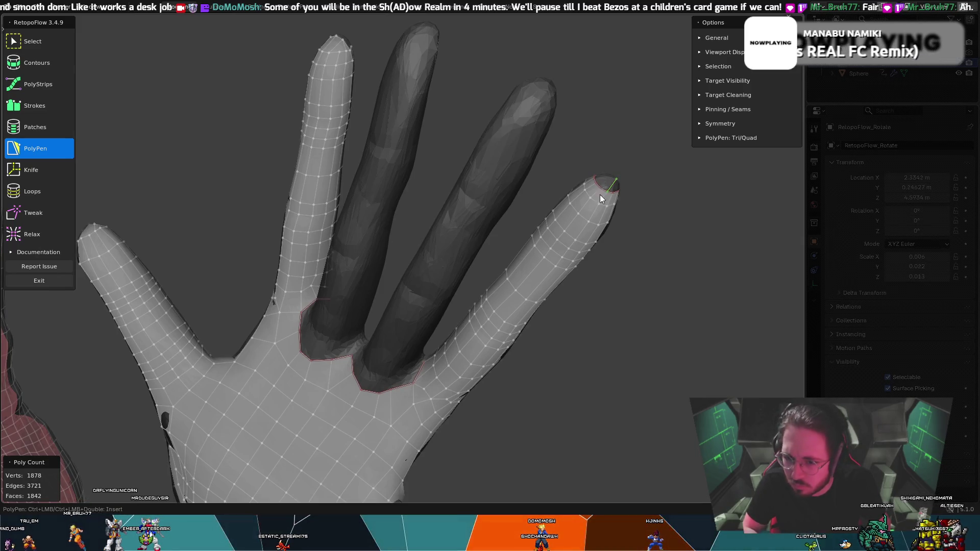
mouse_move(600, 195)
middle_mouse_down()
mouse_move(535, 213)
mouse_move(595, 271)
middle_mouse_up()
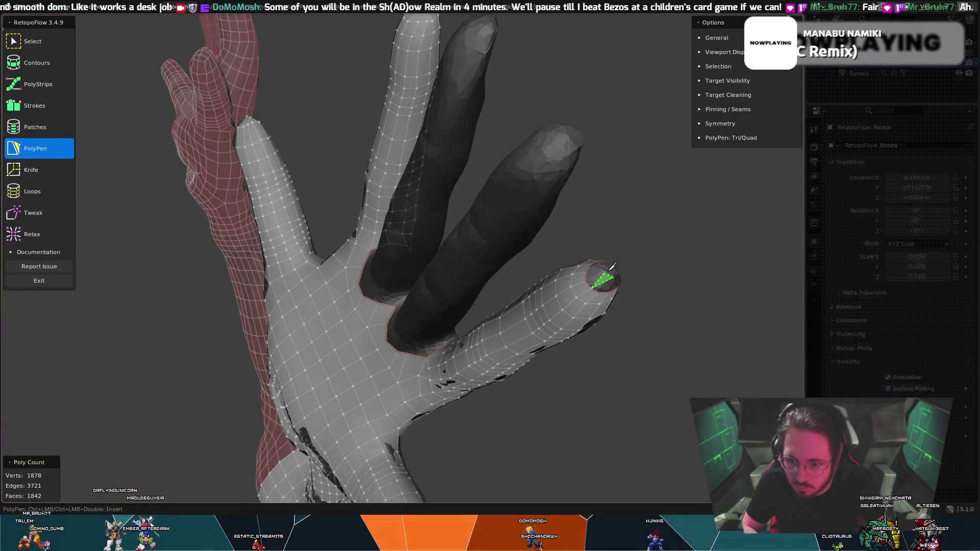
left_click(594, 285, "ctrl")
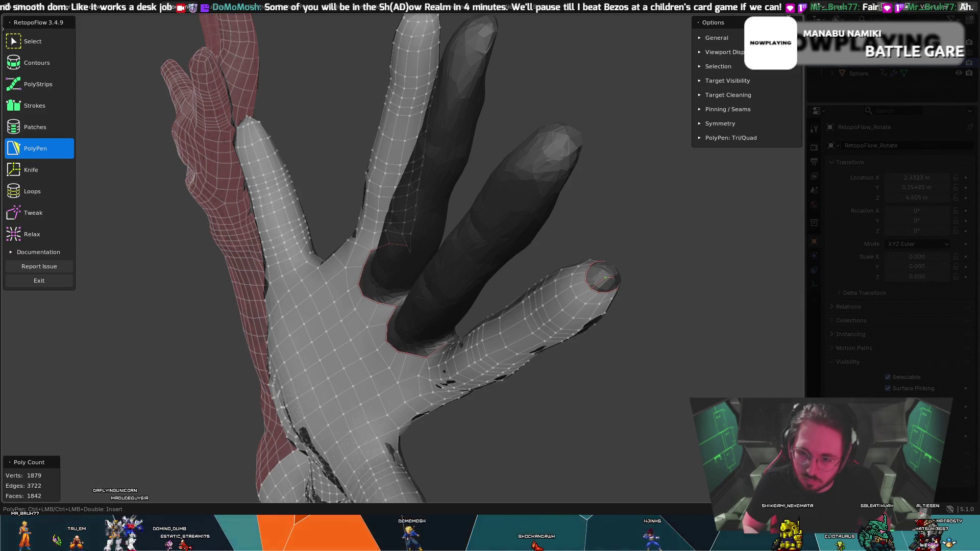
key("ctrl+z")
mouse_move(603, 278)
middle_mouse_down()
mouse_move(633, 286)
mouse_move(637, 277)
middle_mouse_up()
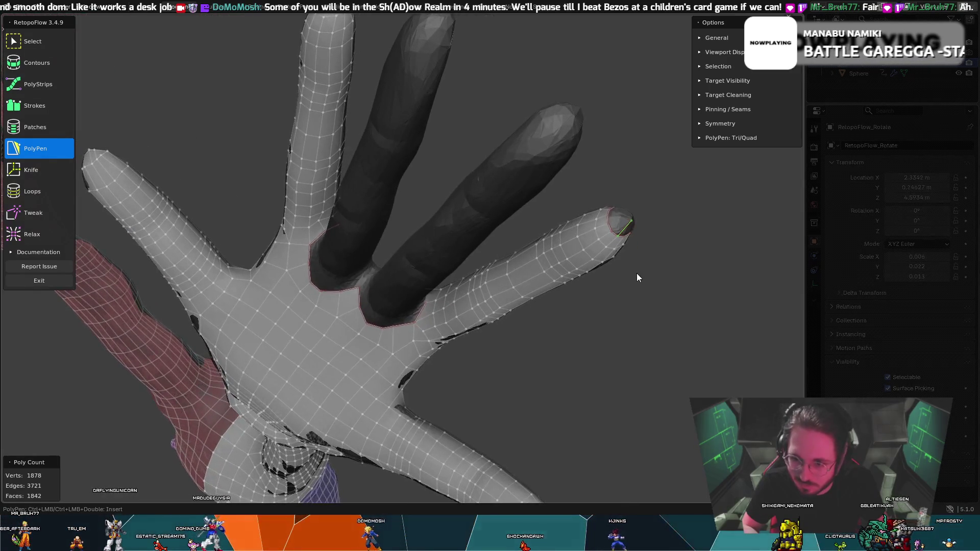
middle_click_drag(626, 234, 633, 226)
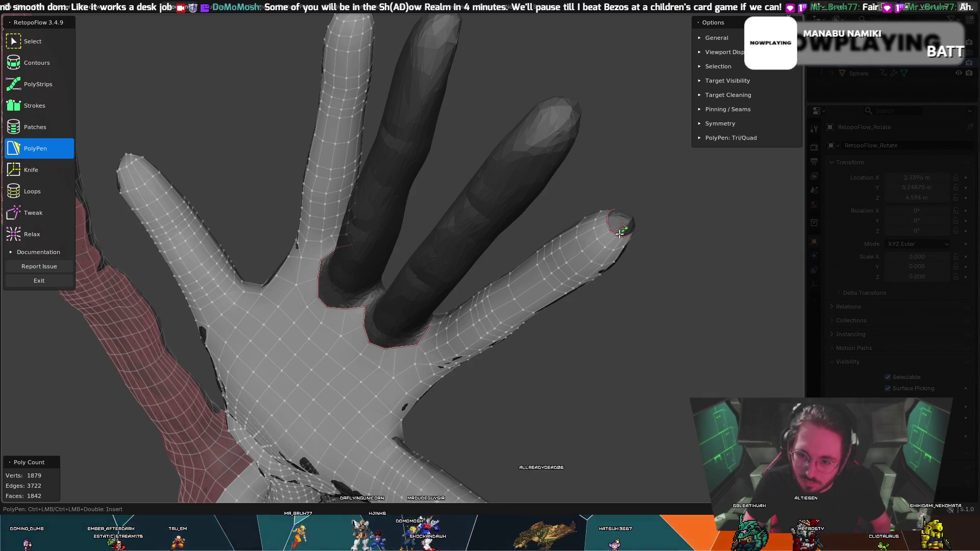
middle_click_drag(626, 218, 618, 182)
key("ctrl+z")
mouse_move(621, 184)
middle_mouse_down()
mouse_move(591, 215)
mouse_move(562, 193)
mouse_move(560, 245)
mouse_move(540, 270)
mouse_move(556, 235)
mouse_move(494, 206)
mouse_move(401, 211)
mouse_move(399, 219)
mouse_move(396, 210)
mouse_move(376, 226)
middle_mouse_up()
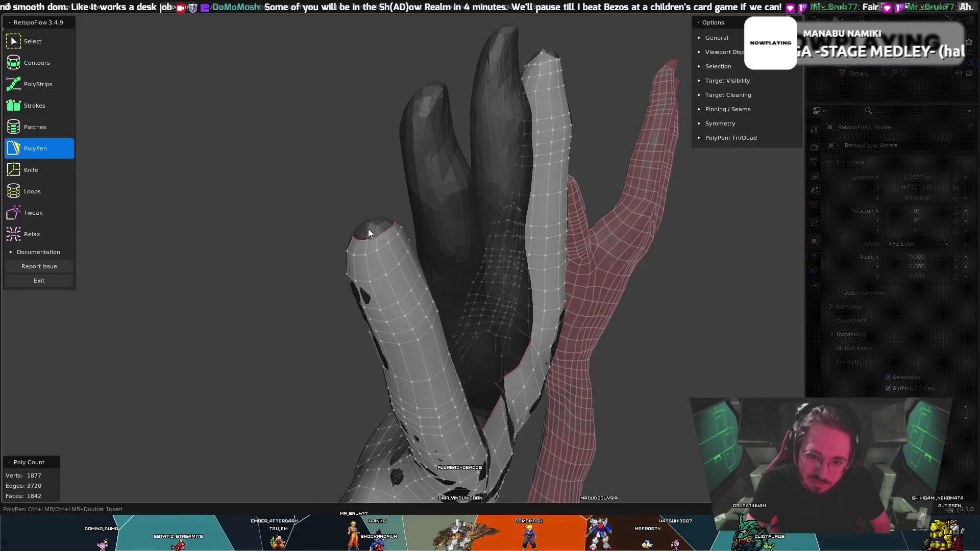
- Add a vertex at the fingertip top and close a new face there
left_click(367, 225, "ctrl")
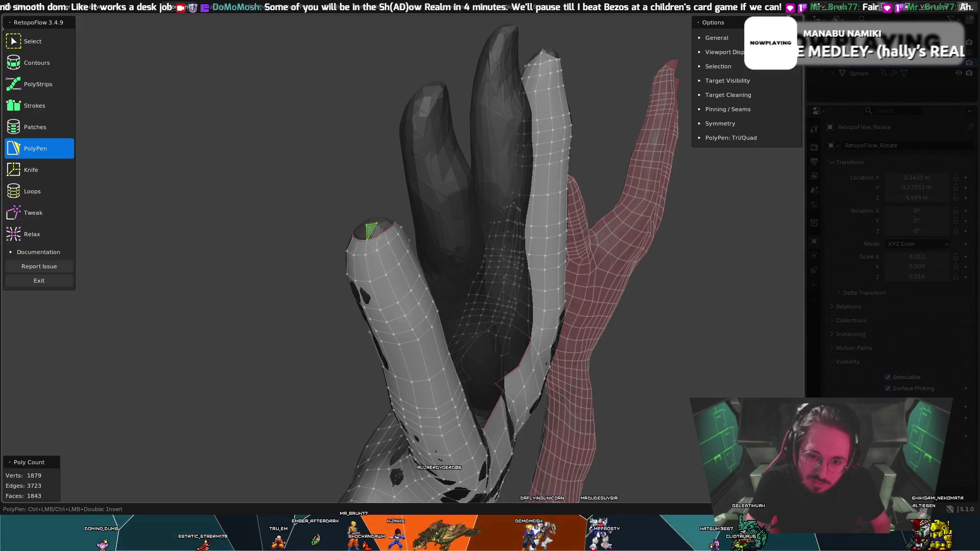
left_click(384, 223, "ctrl")
middle_click_drag(383, 222, 387, 219)
key("t")
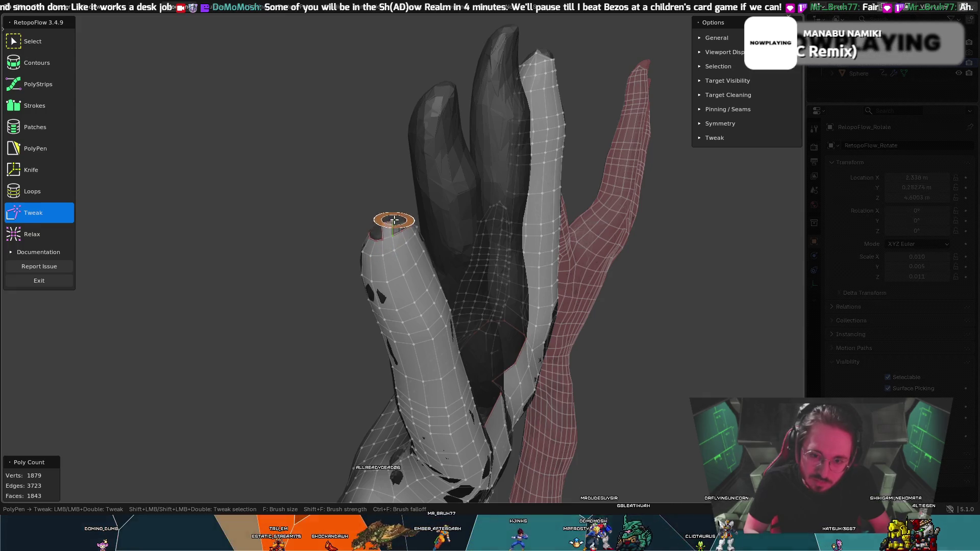
key("5")
middle_click_drag(398, 218, 381, 283)
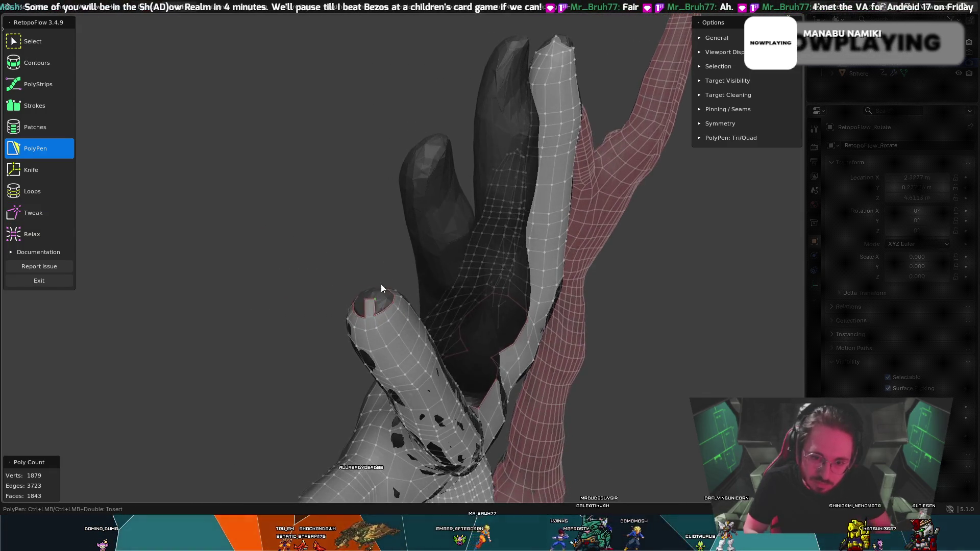
key("t")
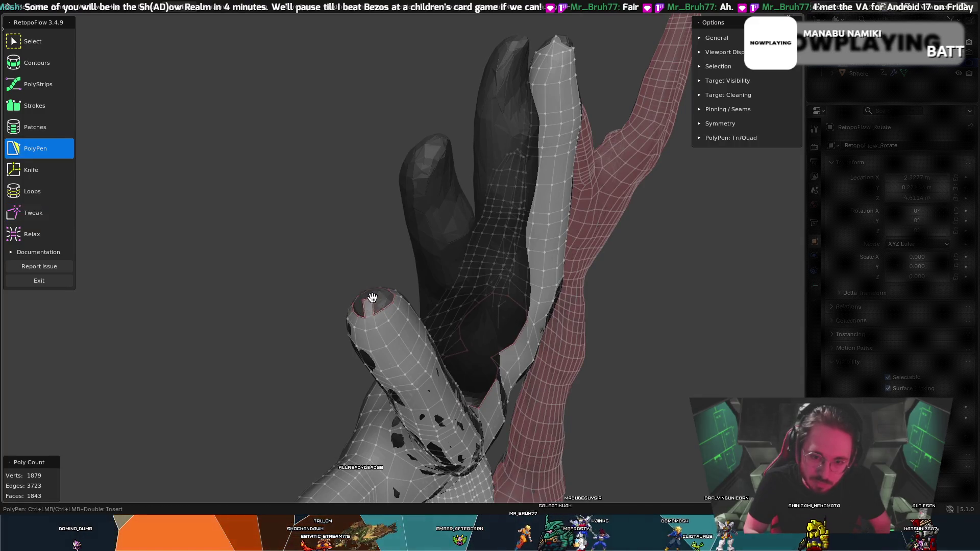
key("t")
key("t")
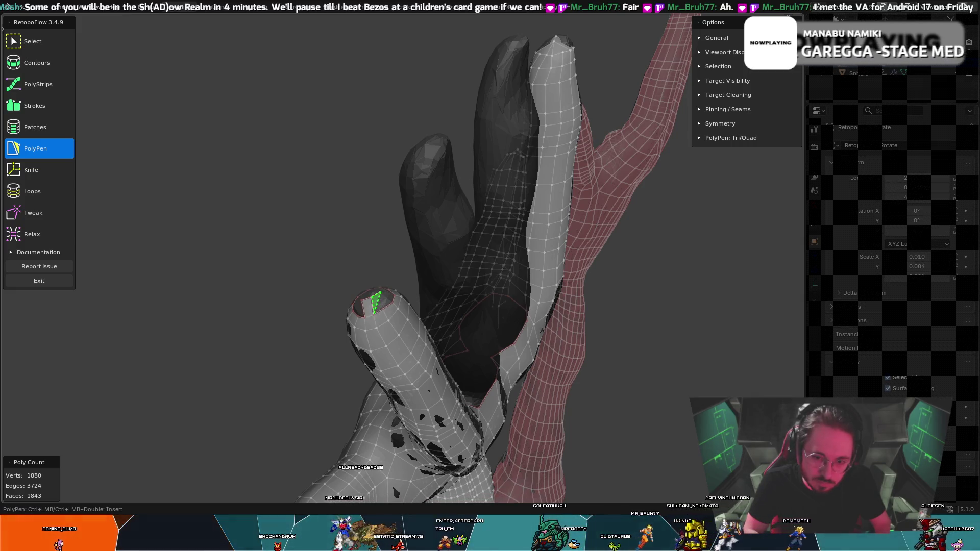
- Add a face in the fingertip opening and remove the stray edge near the fingertip
mouse_move(381, 308)
middle_mouse_down()
mouse_move(415, 302)
mouse_move(411, 315)
middle_mouse_up()
key("t")
key("t")
key("t")
key("t")
middle_click_drag(417, 378, 421, 381)
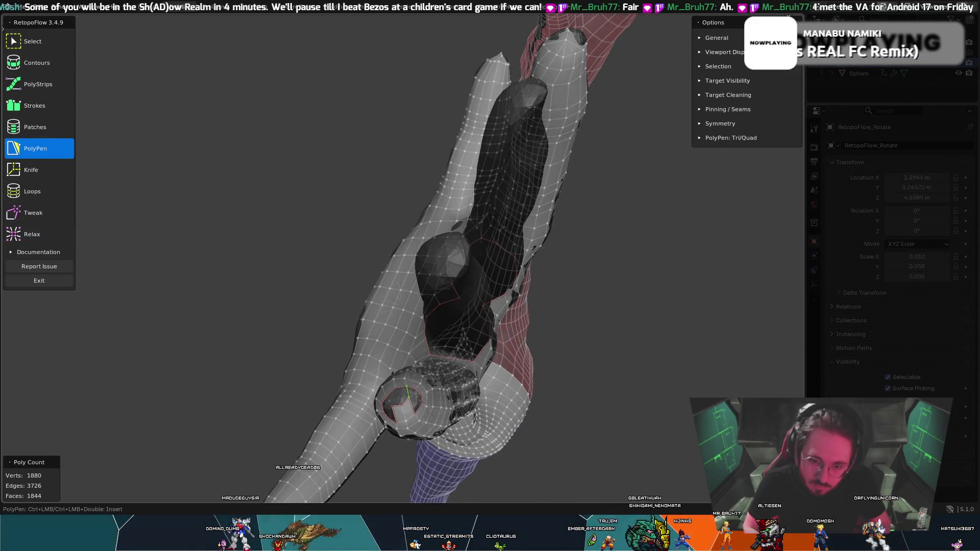
left_click(402, 402)
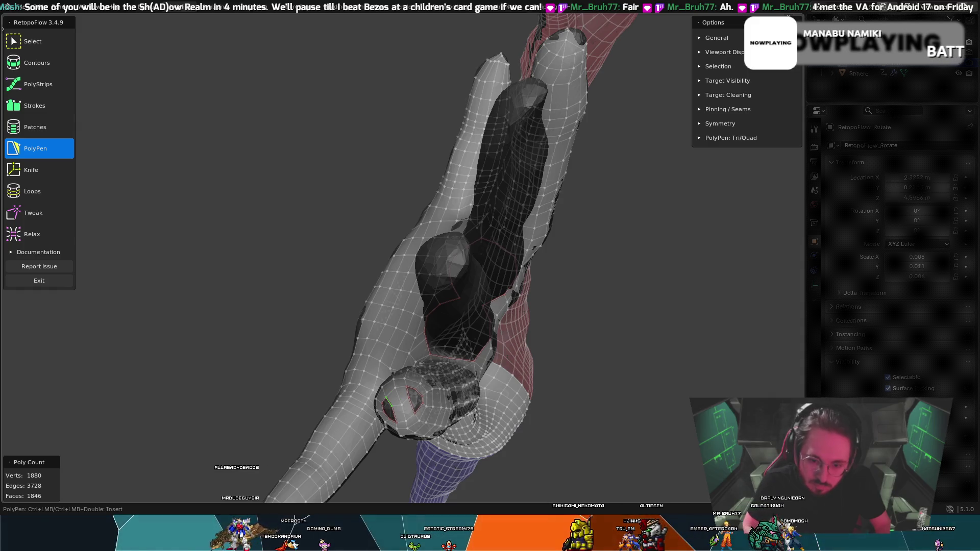
mouse_move(449, 286)
middle_mouse_down()
mouse_move(493, 290)
mouse_move(536, 259)
middle_mouse_up()
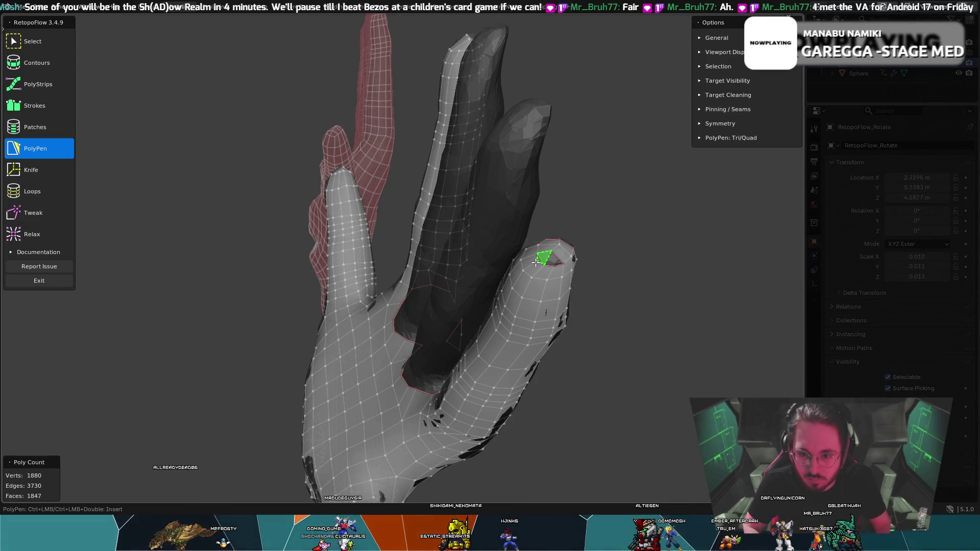
left_click(551, 259)
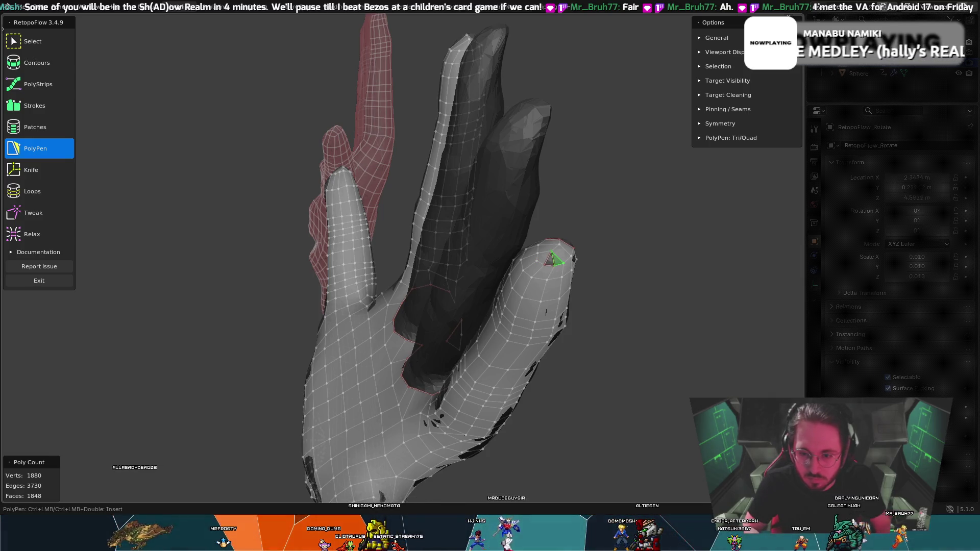
mouse_move(596, 237)
middle_mouse_down()
mouse_move(328, 289)
mouse_move(316, 316)
middle_mouse_up()
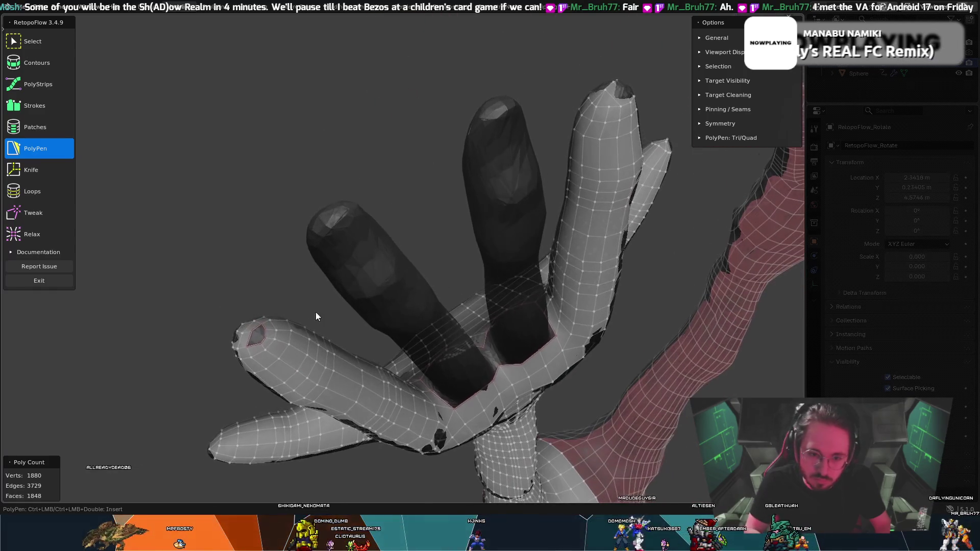
- Add an edge across the fingertip hole with PolyPen
left_click(261, 335, "ctrl")
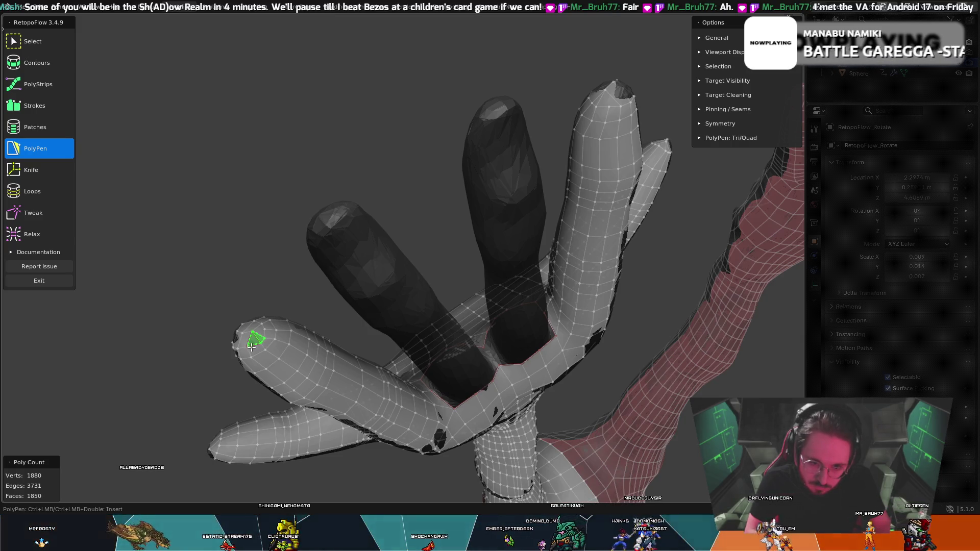
mouse_move(388, 284)
middle_mouse_down()
mouse_move(398, 278)
mouse_move(336, 304)
mouse_move(288, 285)
mouse_move(208, 287)
mouse_move(248, 294)
mouse_move(263, 278)
middle_mouse_up()
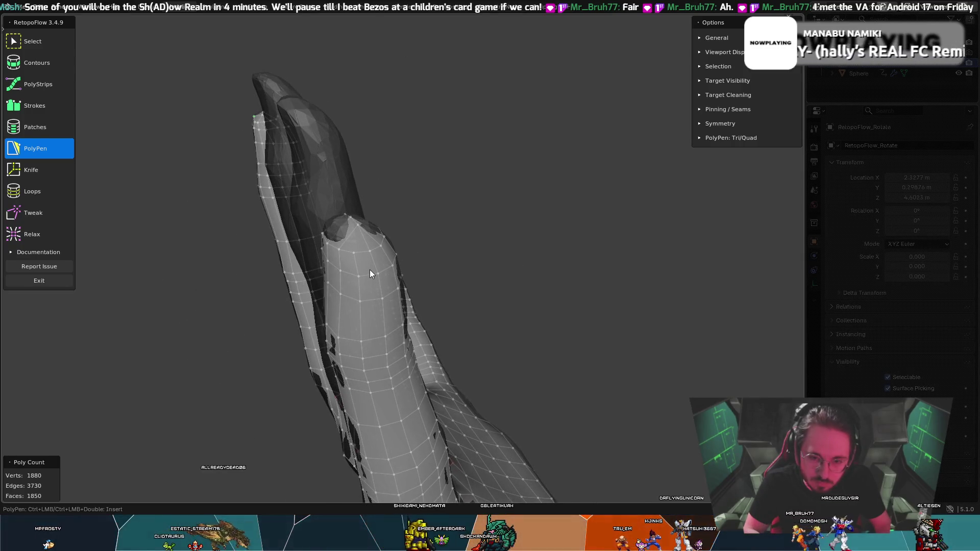
mouse_move(370, 274)
middle_mouse_down()
mouse_move(280, 311)
mouse_move(238, 300)
mouse_move(247, 276)
middle_mouse_up()
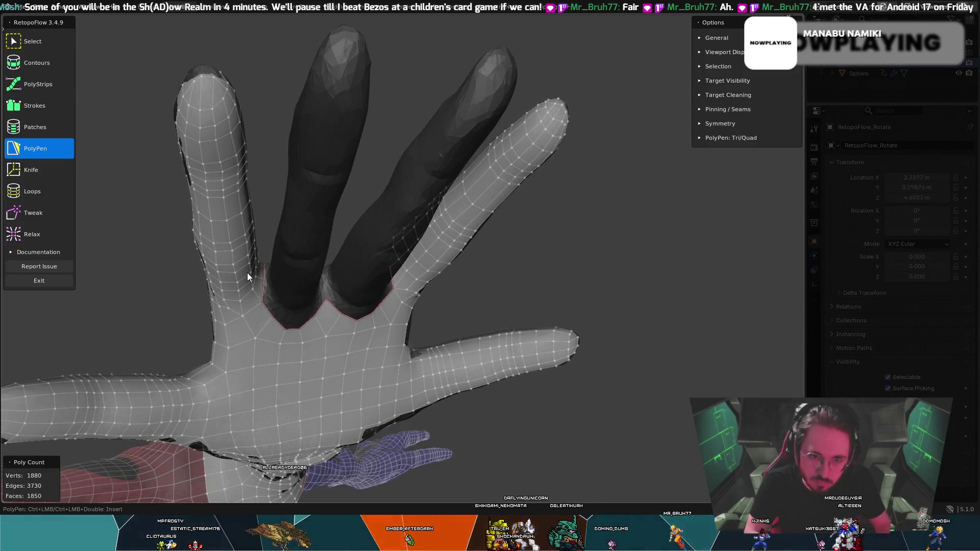
mouse_move(252, 132)
middle_mouse_down()
mouse_move(234, 147)
mouse_move(225, 127)
middle_mouse_up()
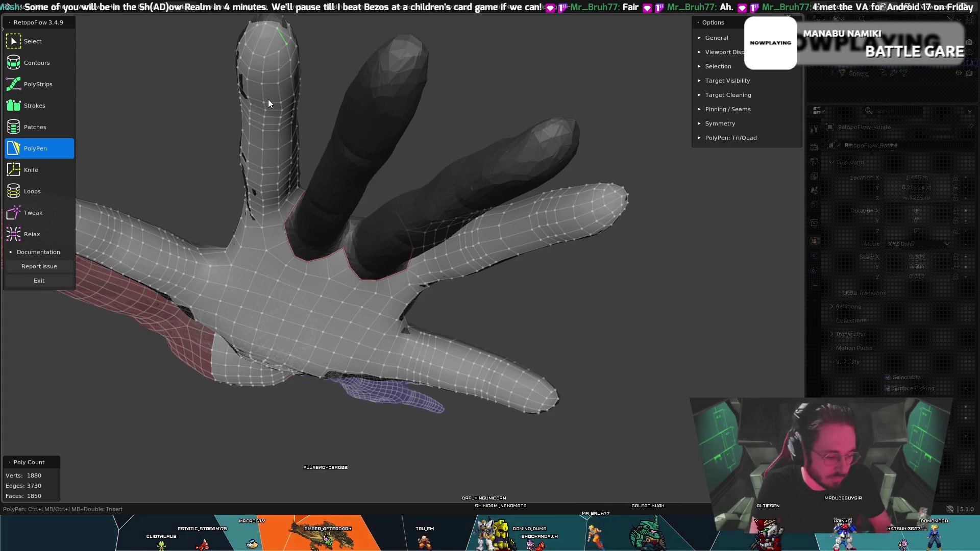
- Delete the unwanted triangular faces at the fingertip
key("x")
left_click(281, 136)
middle_click_drag(282, 79, 451, 31)
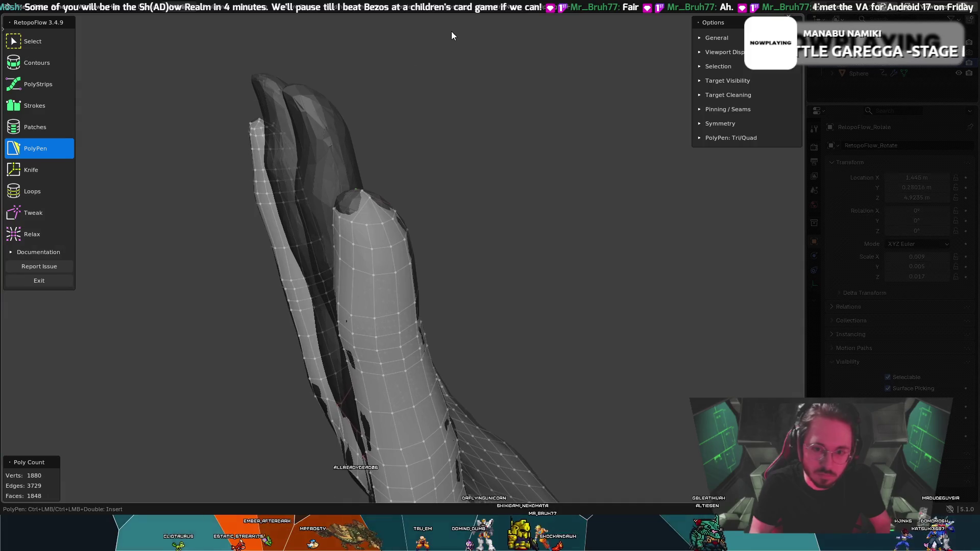
left_click(378, 217)
key("x")
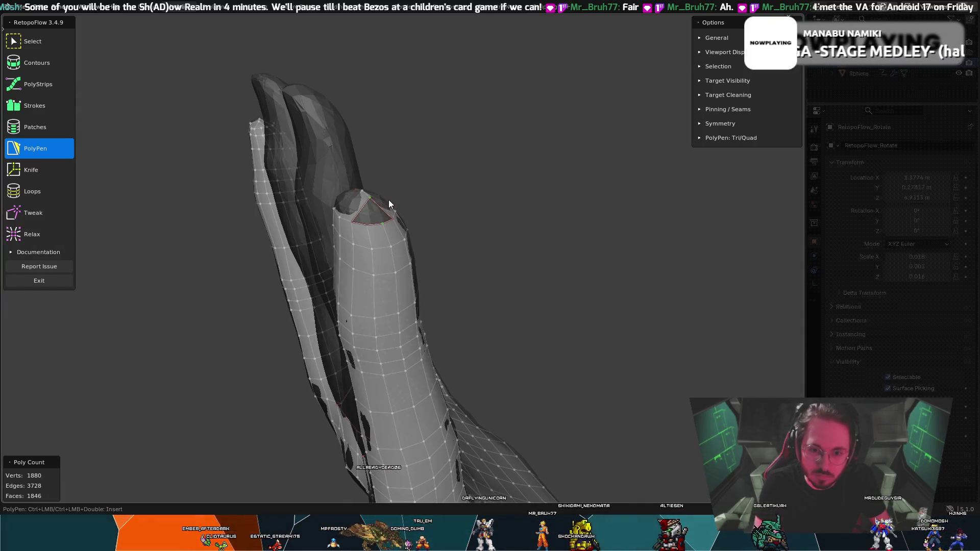
mouse_move(390, 199)
middle_mouse_down()
mouse_move(443, 214)
mouse_move(341, 220)
mouse_move(229, 274)
mouse_move(178, 240)
mouse_move(373, 124)
mouse_move(455, 96)
mouse_move(473, 155)
mouse_move(445, 226)
mouse_move(397, 230)
mouse_move(373, 185)
mouse_move(377, 196)
middle_mouse_up()
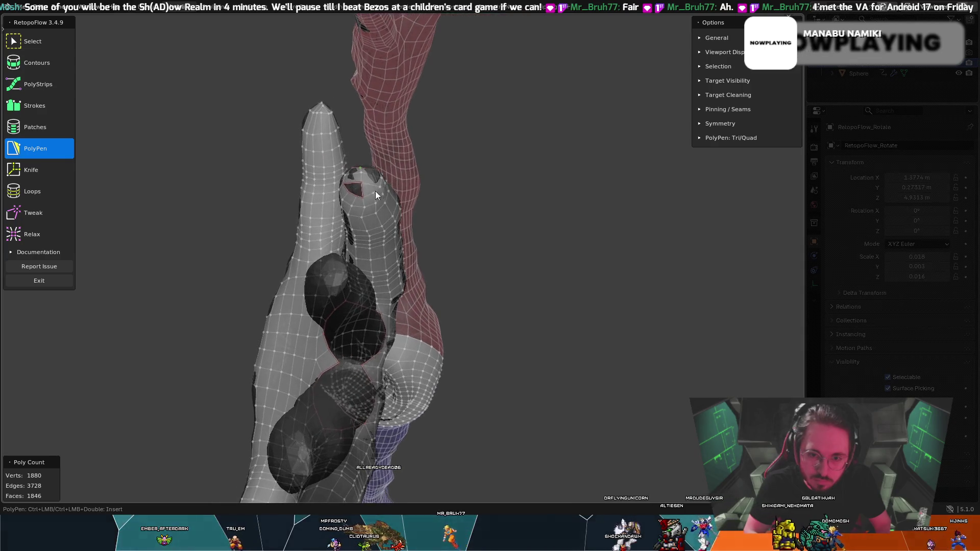
- Delete the selected fingertip edge and its face, leaving 1845 faces
key("x")
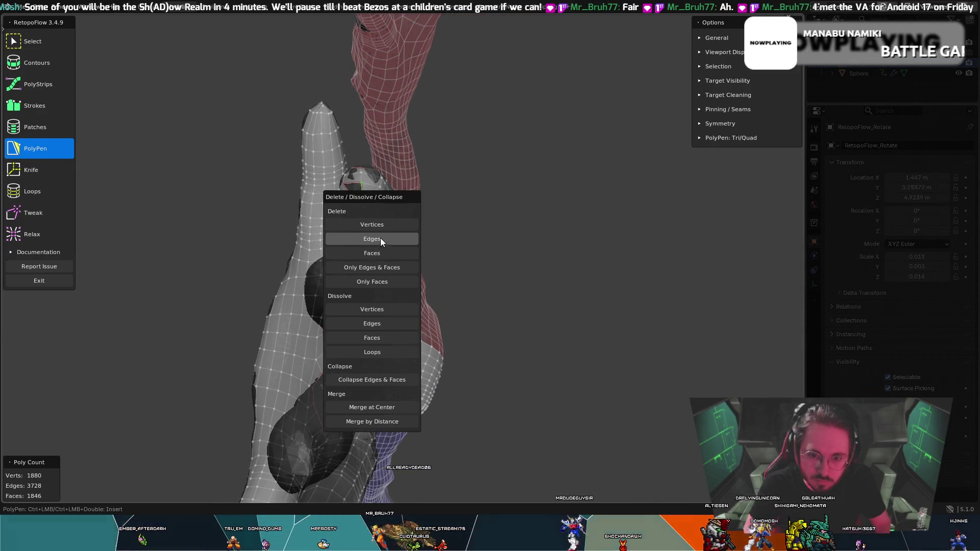
left_click(381, 238)
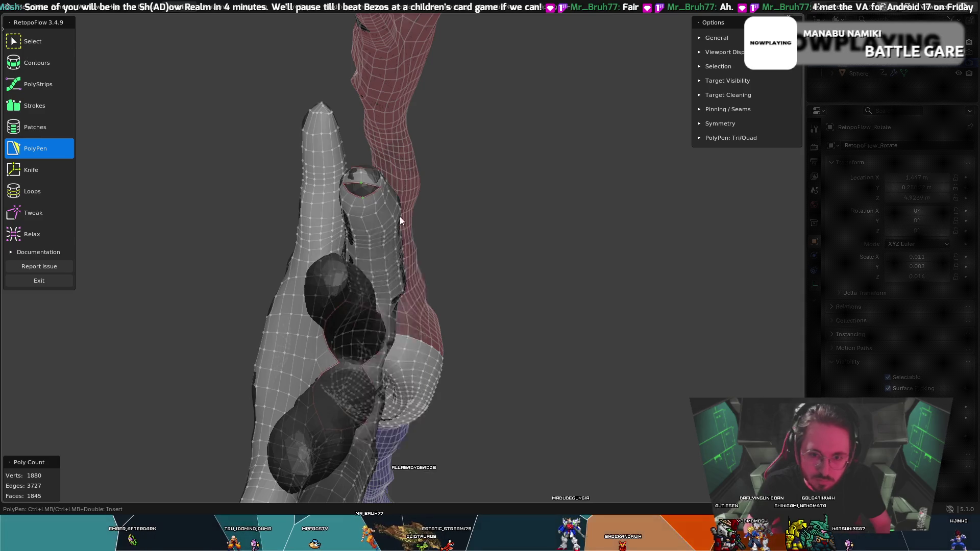
mouse_move(400, 216)
middle_mouse_down()
mouse_move(404, 173)
mouse_move(385, 173)
middle_mouse_up()
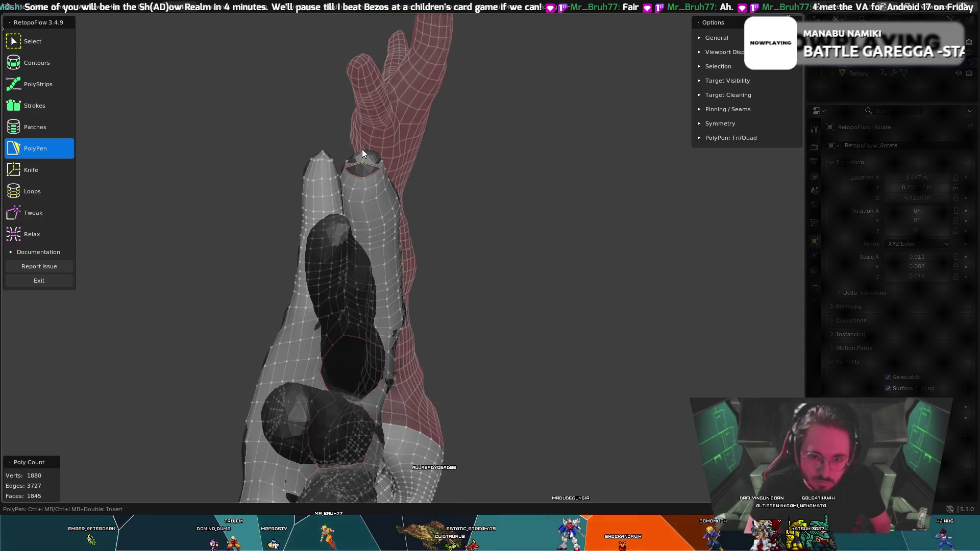
middle_click_drag(396, 135, 409, 168)
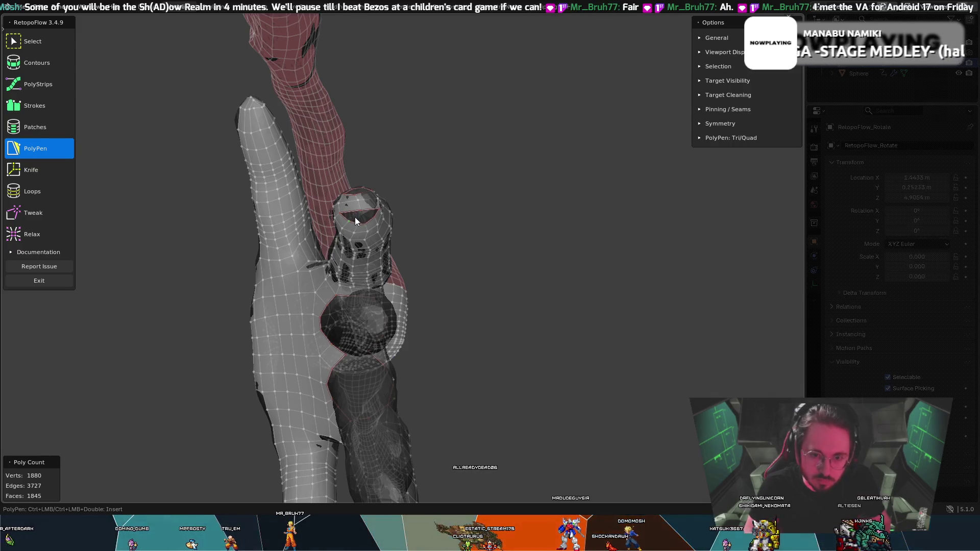
- Switch between Tweak and PolyPen while bringing the middle fingertip into view
key("8")
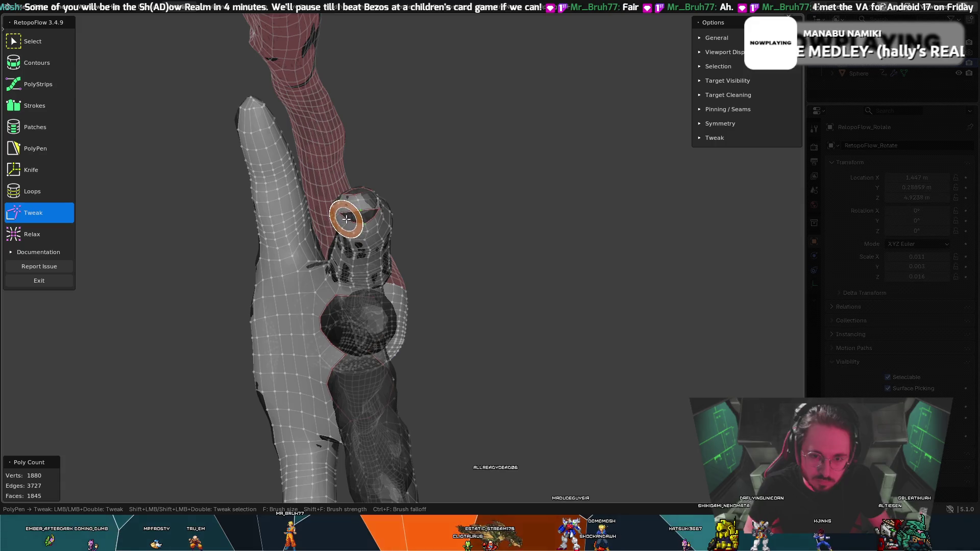
key("5")
key("8")
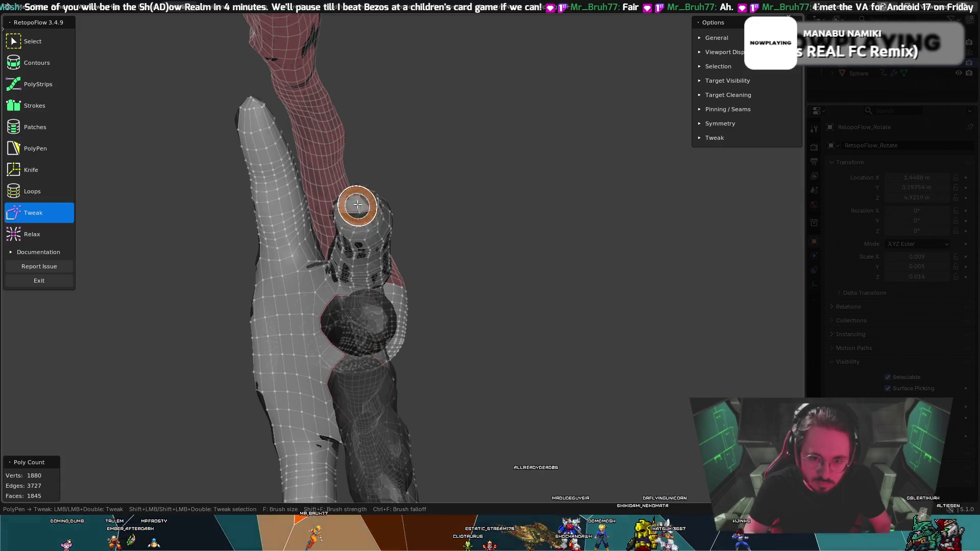
key("5")
mouse_move(354, 189)
middle_mouse_down()
mouse_move(276, 212)
mouse_move(409, 213)
middle_mouse_up()
key("8")
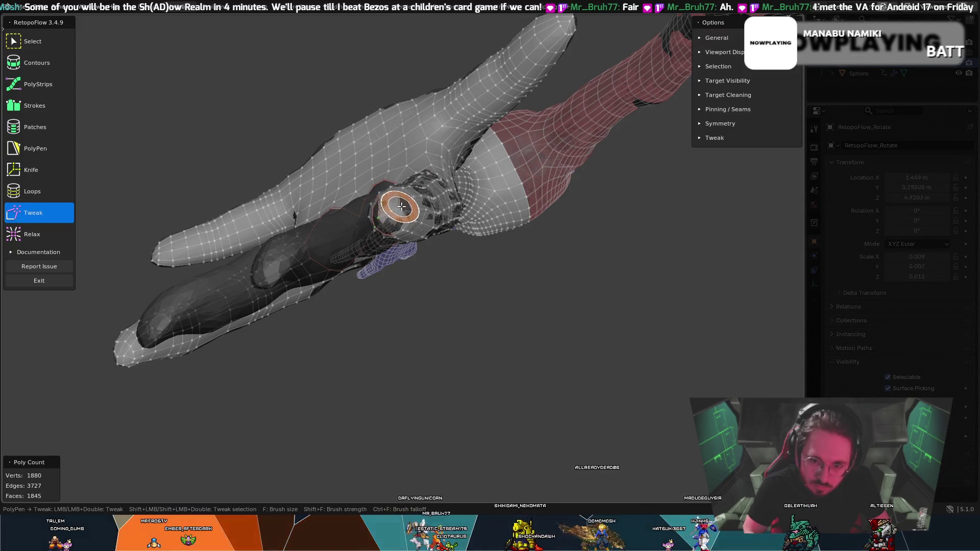
middle_click_drag(401, 207, 383, 197)
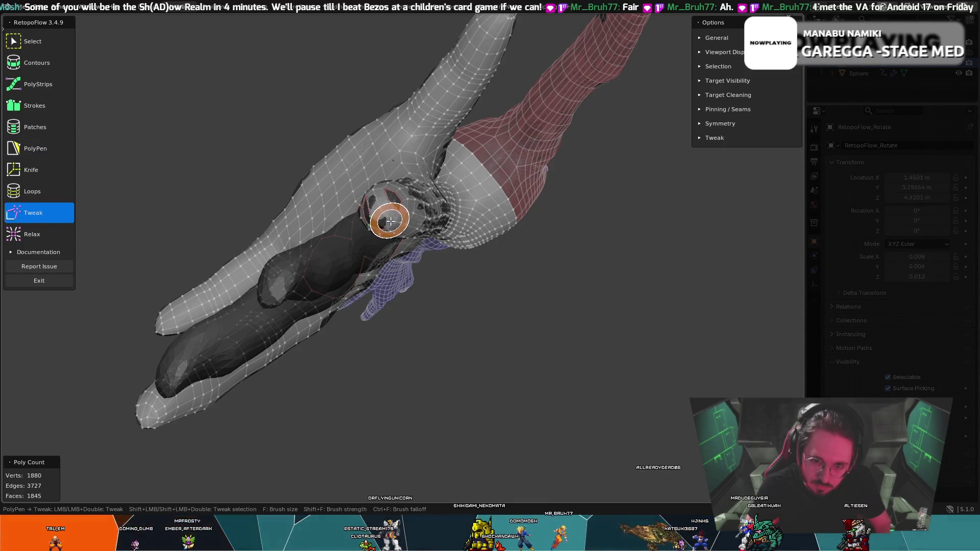
mouse_move(385, 215)
middle_mouse_down()
mouse_move(387, 175)
mouse_move(362, 112)
mouse_move(396, 164)
mouse_move(427, 157)
middle_mouse_up()
- Brush the middle fingertip's retopo vertices into a rounded cap with Tweak
key("5")
key("t")
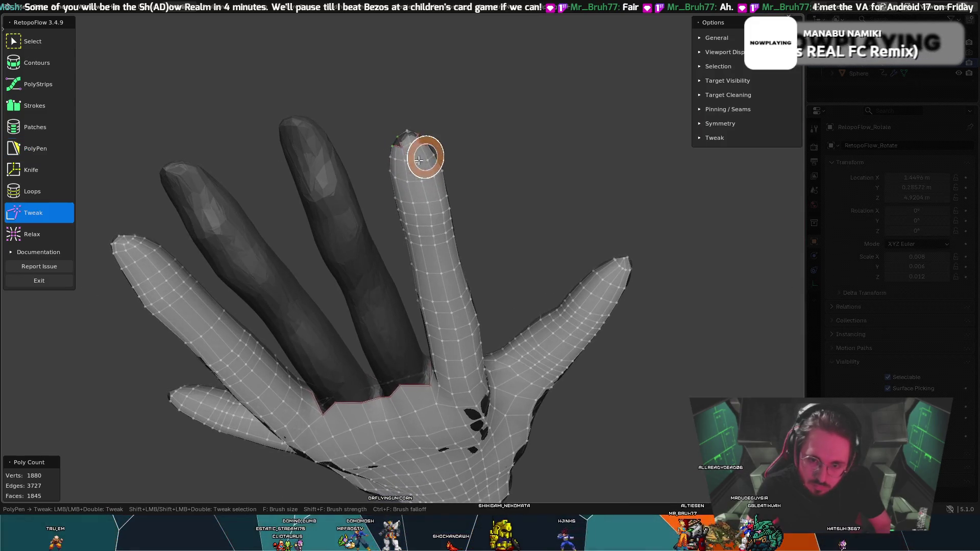
key("t")
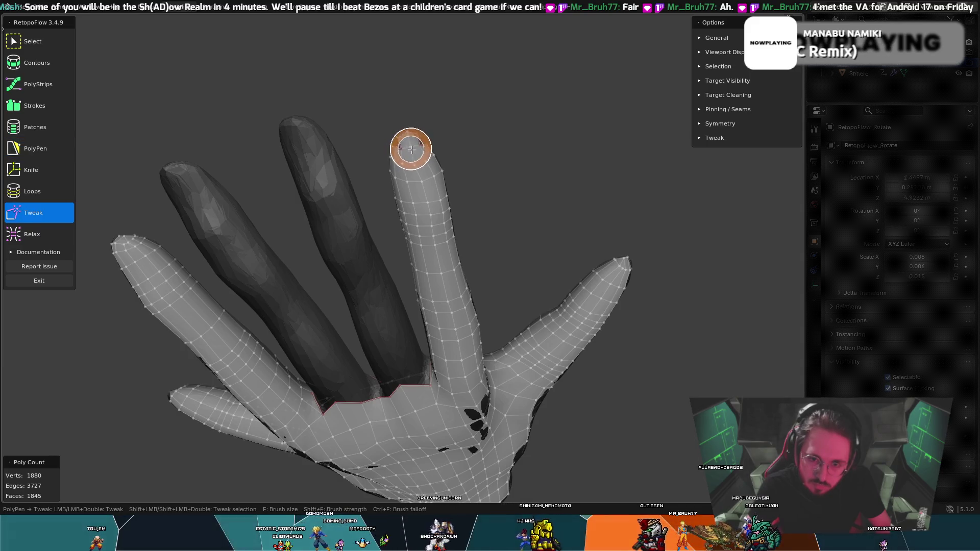
key("t")
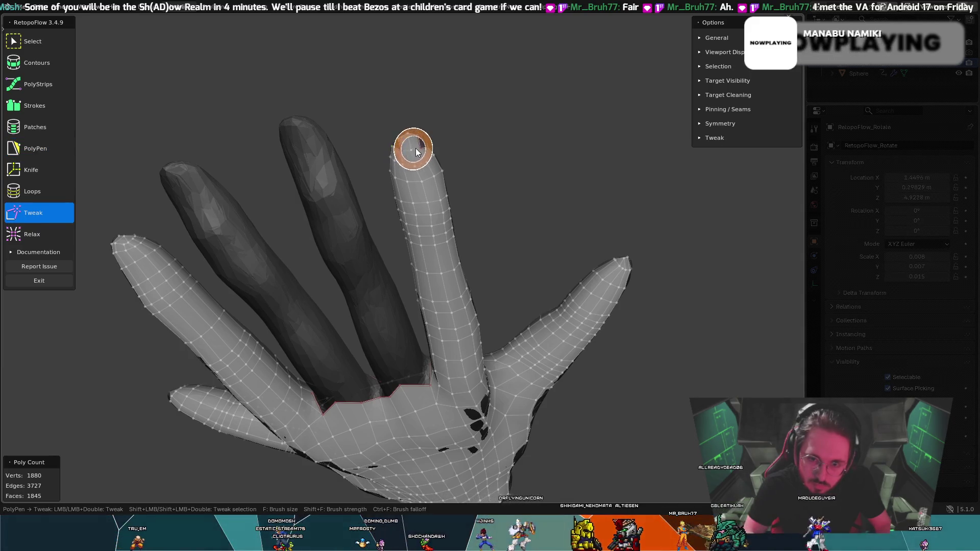
middle_click_drag(416, 145, 413, 152)
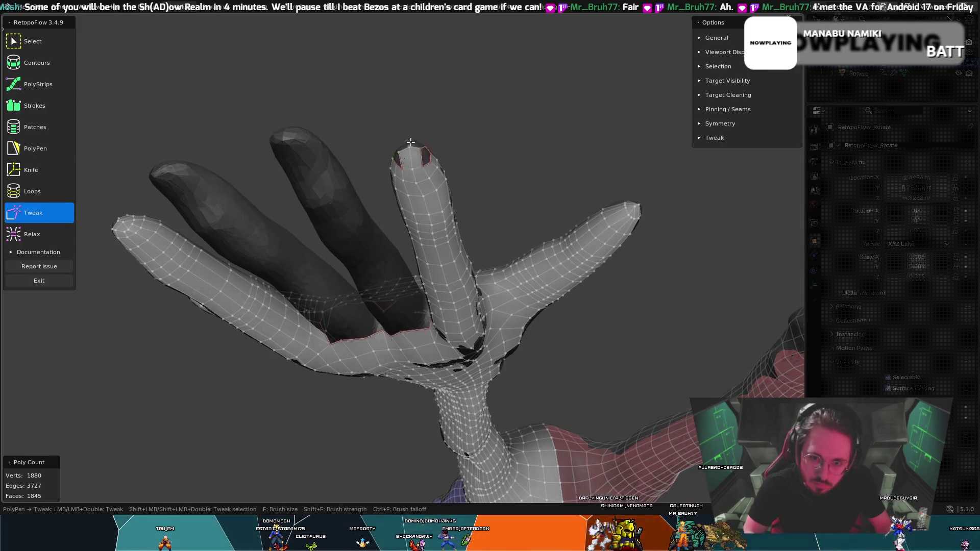
left_click_drag(409, 147, 419, 141)
middle_click_drag(418, 141, 408, 158)
middle_click_drag(456, 179, 427, 168)
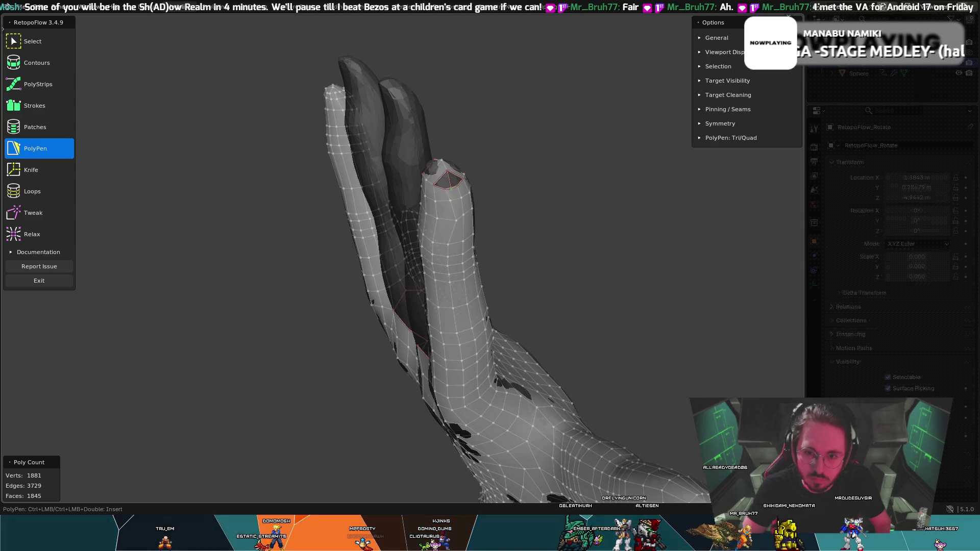
- Cap the index fingertip with a small triangle face, bringing the mesh to 1850 faces
middle_click_drag(453, 177, 422, 182)
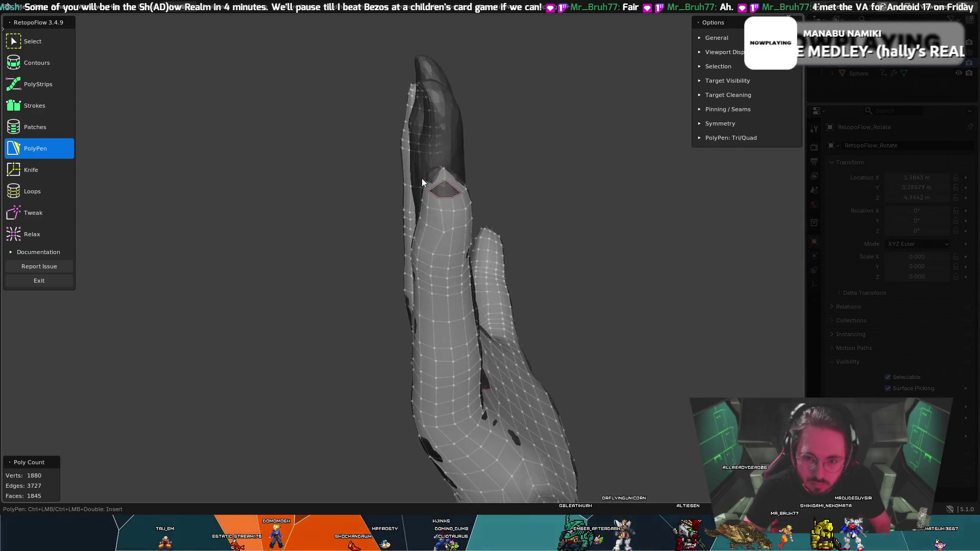
key("t")
key("t")
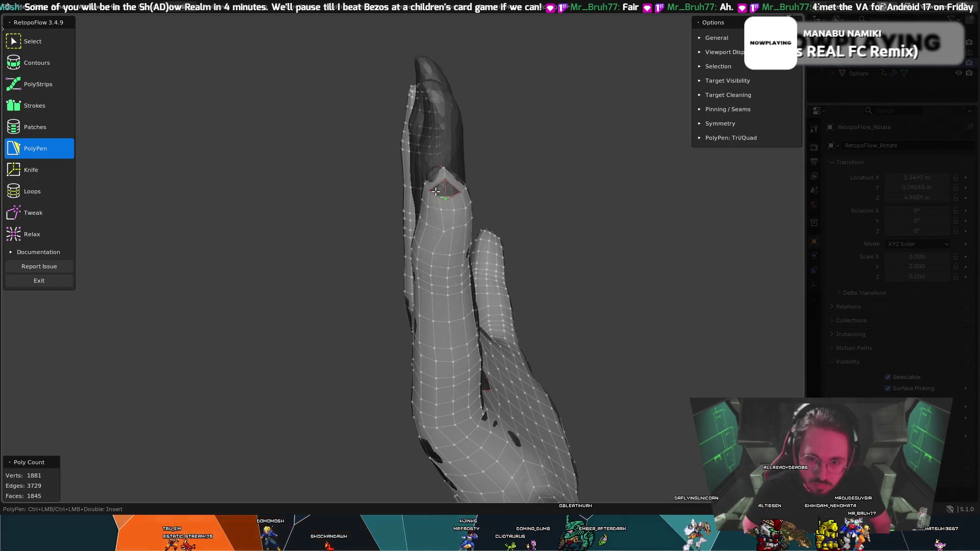
middle_click_drag(439, 177, 443, 181)
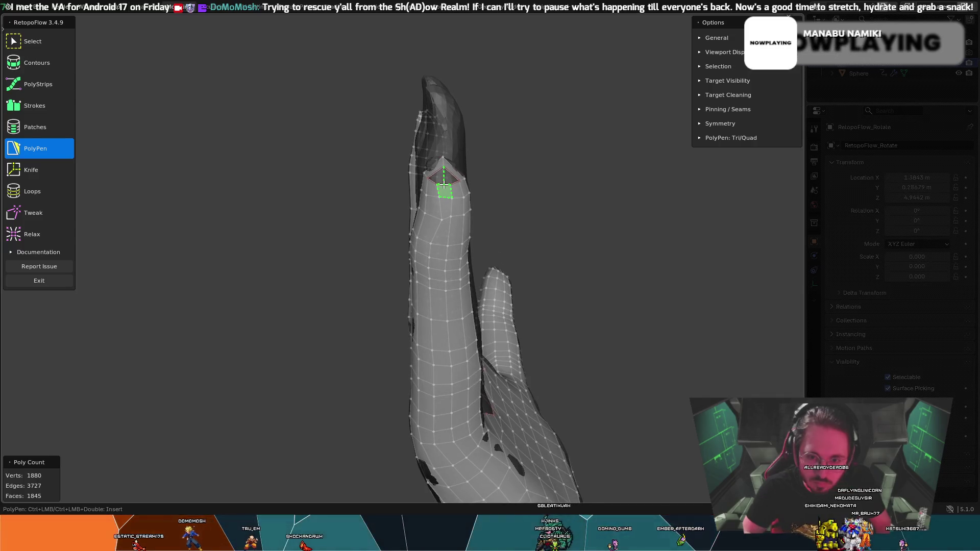
left_click(445, 185, "ctrl")
key("t")
mouse_move(444, 185)
middle_mouse_down()
mouse_move(378, 213)
mouse_move(503, 134)
mouse_move(393, 192)
mouse_move(302, 189)
mouse_move(210, 153)
mouse_move(170, 153)
mouse_move(178, 164)
middle_mouse_up()
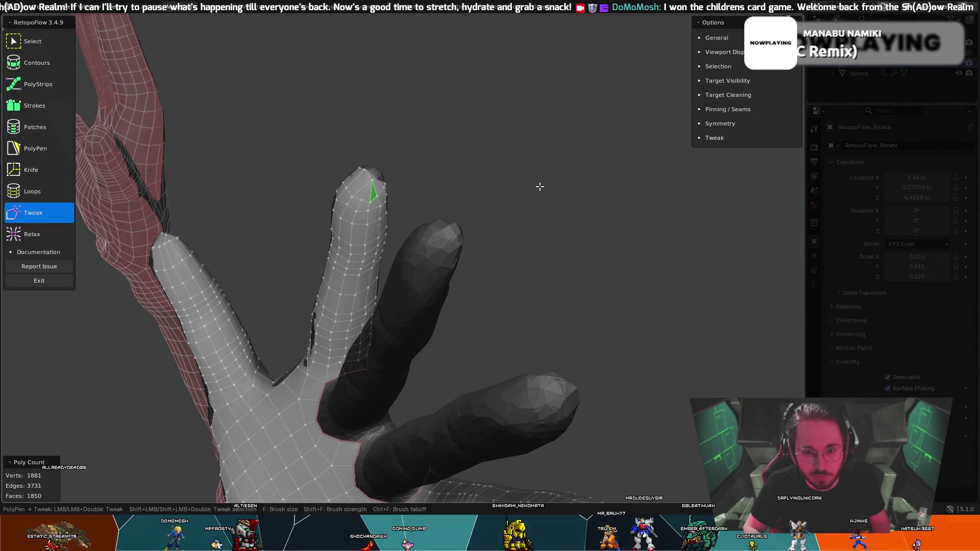
- Undo the fingertip triangle and nudge the tip vertices onto the sculpt
key("ctrl+z")
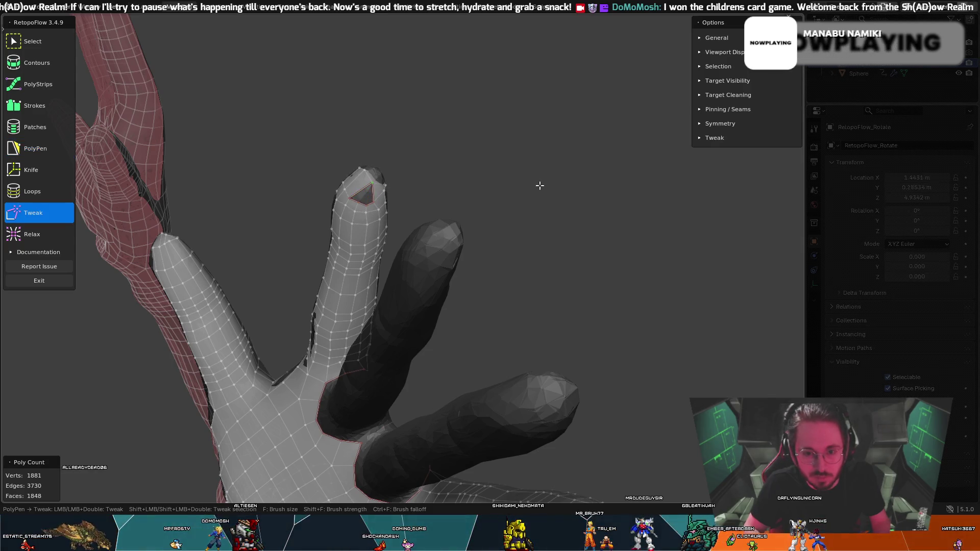
middle_click_drag(548, 177, 335, 177)
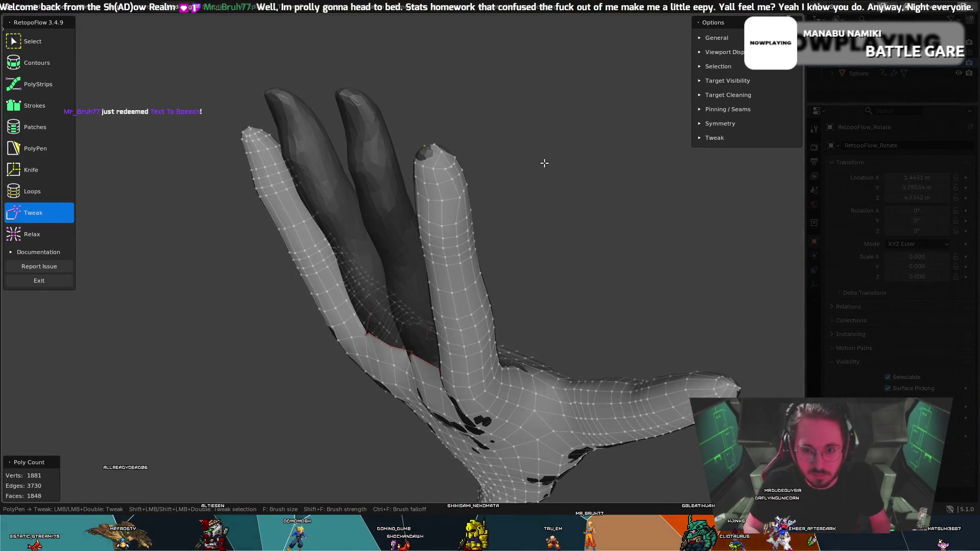
mouse_move(505, 152)
middle_mouse_down()
mouse_move(567, 164)
mouse_move(501, 160)
mouse_move(556, 169)
mouse_move(424, 185)
middle_mouse_up()
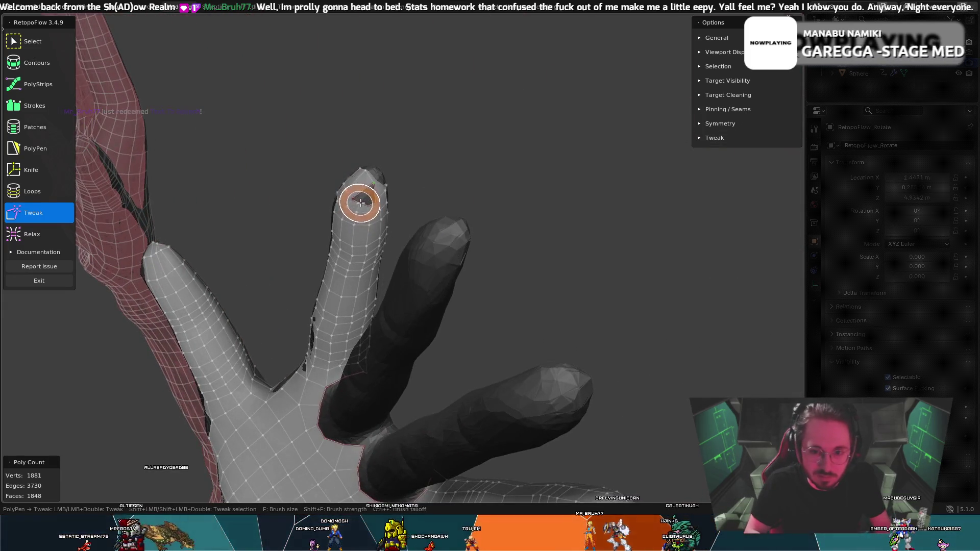
mouse_move(367, 200)
left_mouse_down()
mouse_move(376, 199)
mouse_move(374, 183)
mouse_move(348, 202)
left_mouse_up()
- Insert a new face into the fingertip gap with PolyPen
left_click(17, 152)
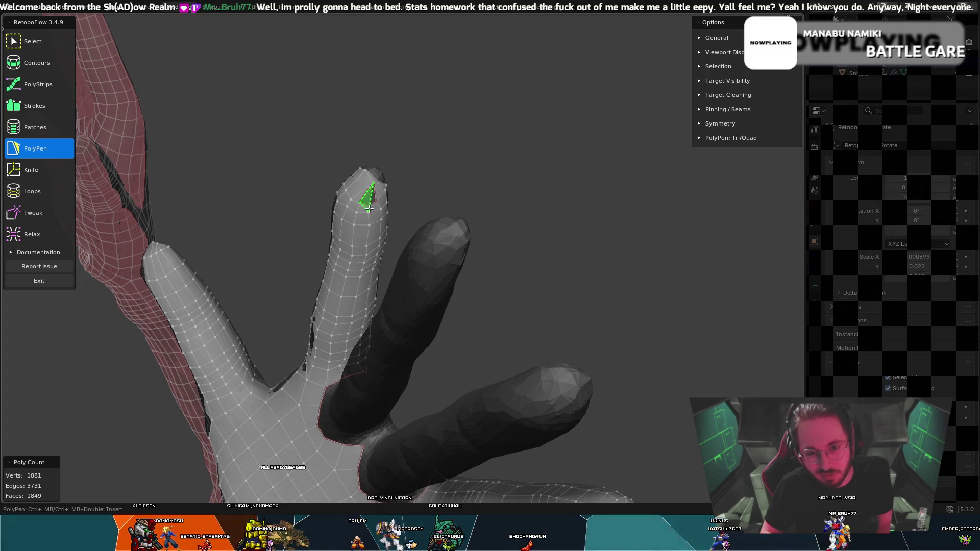
left_click(376, 202, "ctrl")
middle_click_drag(380, 187, 385, 158)
key("t")
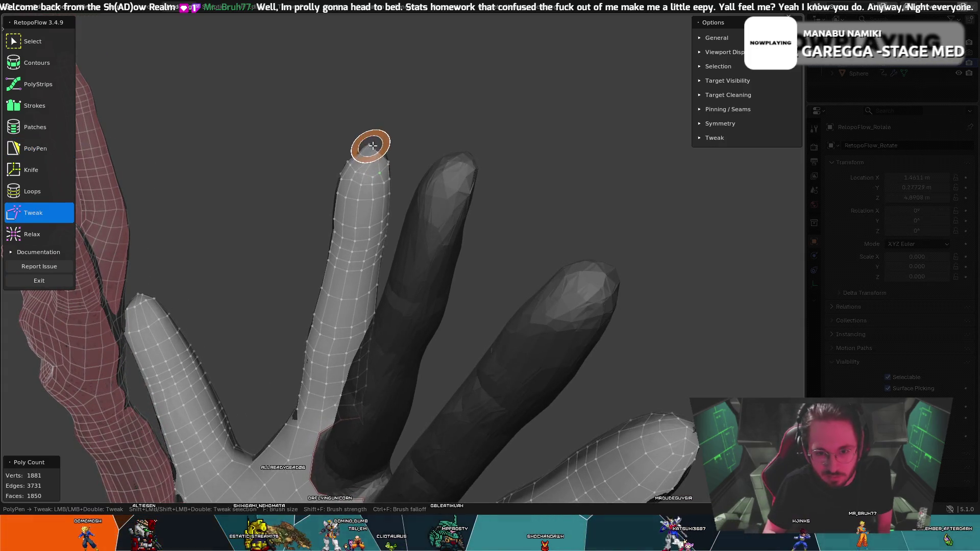
key("Escape")
- Check the new fingertip face from several angles and select the stray edge at the tip
mouse_move(377, 149)
middle_mouse_down()
mouse_move(414, 163)
mouse_move(367, 175)
middle_mouse_up()
key("t")
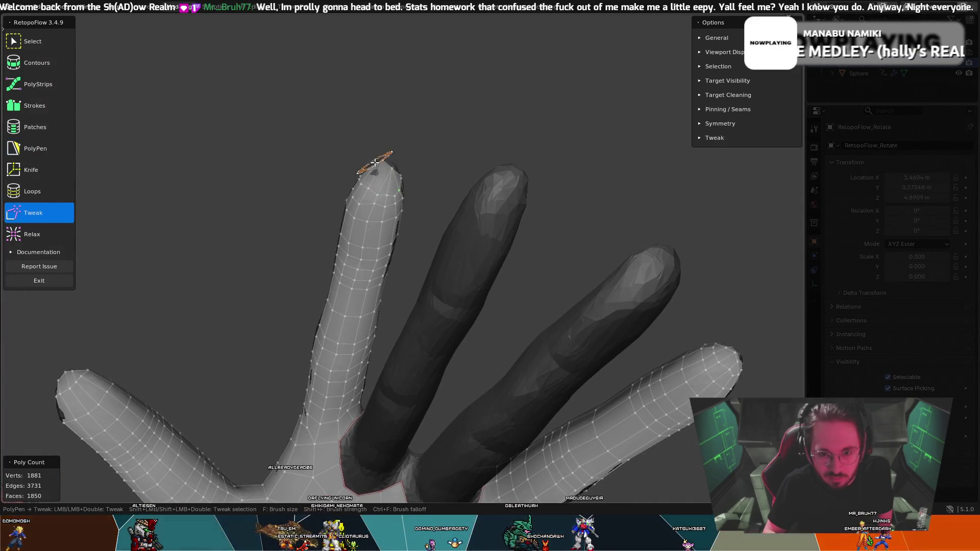
key("Escape")
middle_click_drag(382, 160, 391, 179)
key("t")
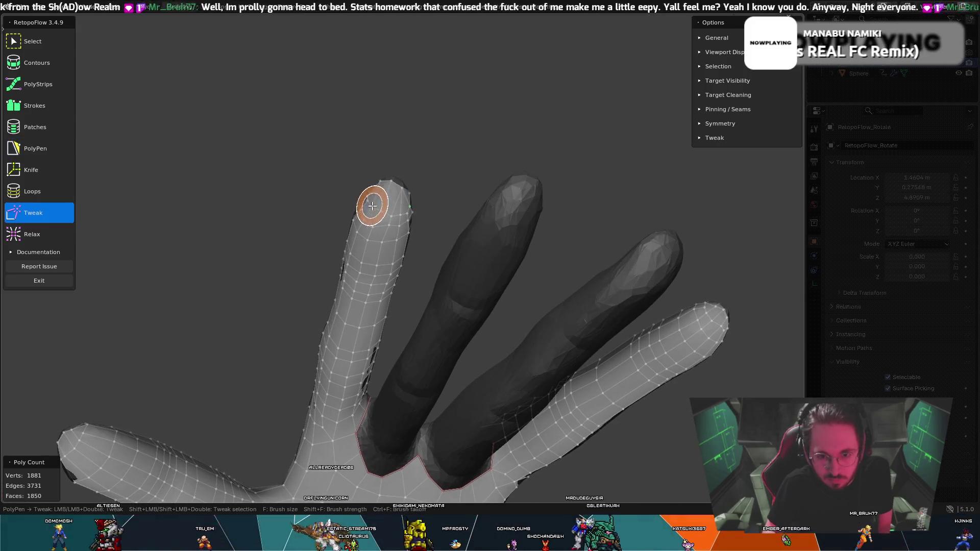
key("Escape")
mouse_move(372, 198)
middle_mouse_down()
mouse_move(440, 203)
mouse_move(393, 219)
mouse_move(431, 213)
mouse_move(431, 223)
middle_mouse_up()
key("t")
key("t")
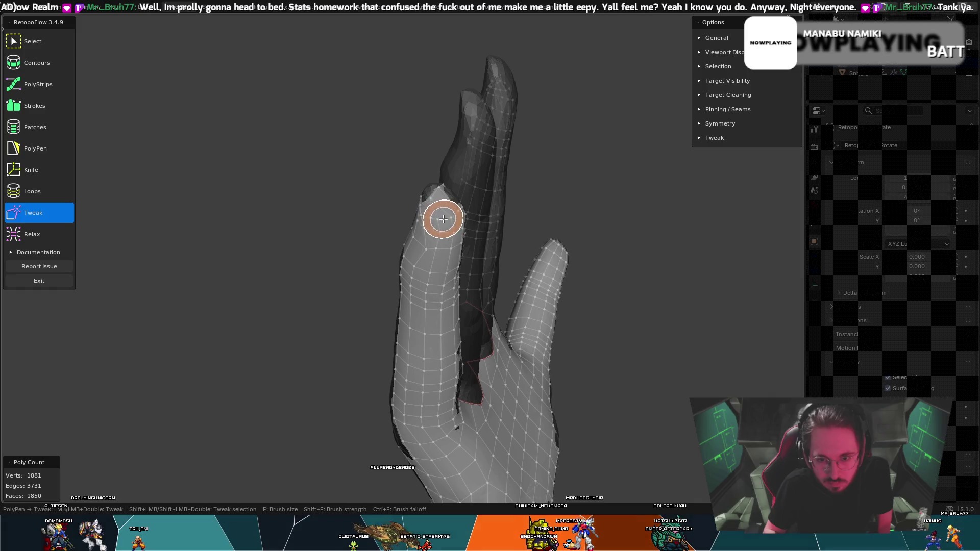
key("Escape")
left_click(430, 210)
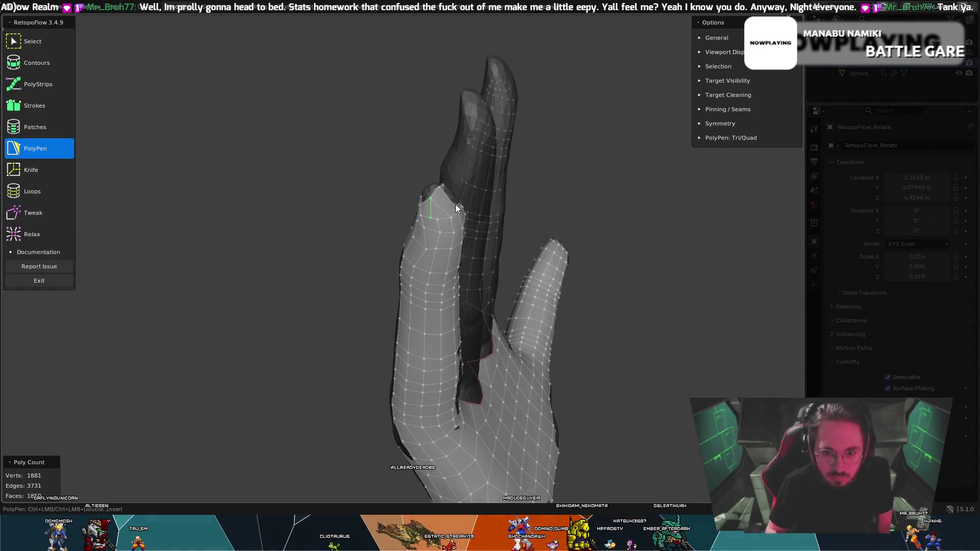
- Delete the stray fingertip edge, then the stray vertex, leaving 1880 vertices and 1847 faces
key("x")
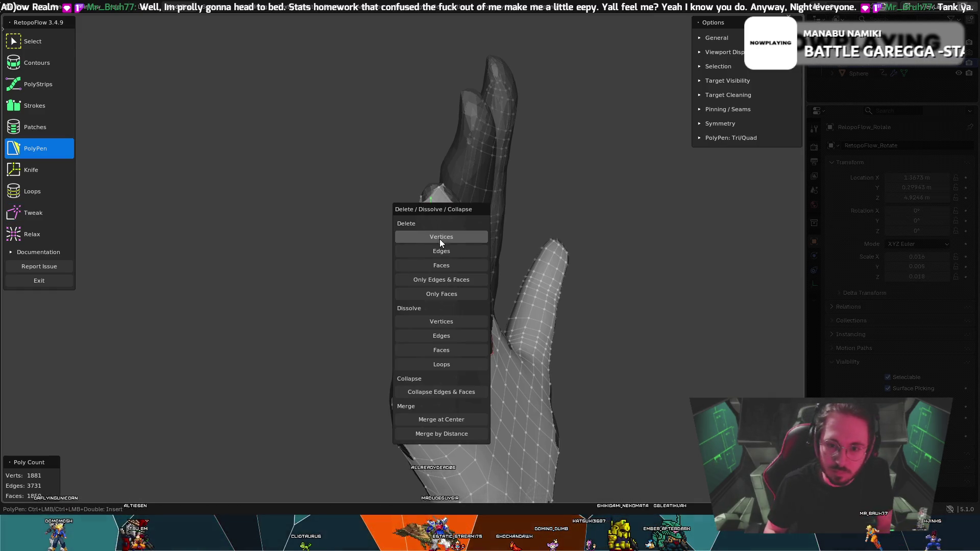
left_click(435, 235)
key("x")
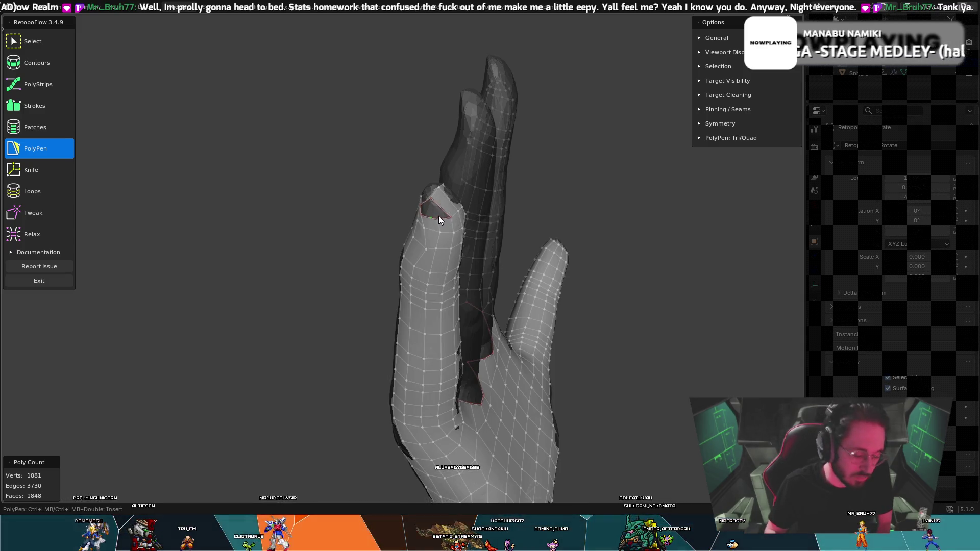
key("x")
left_click(438, 241)
middle_click_drag(439, 231, 451, 205)
key("t")
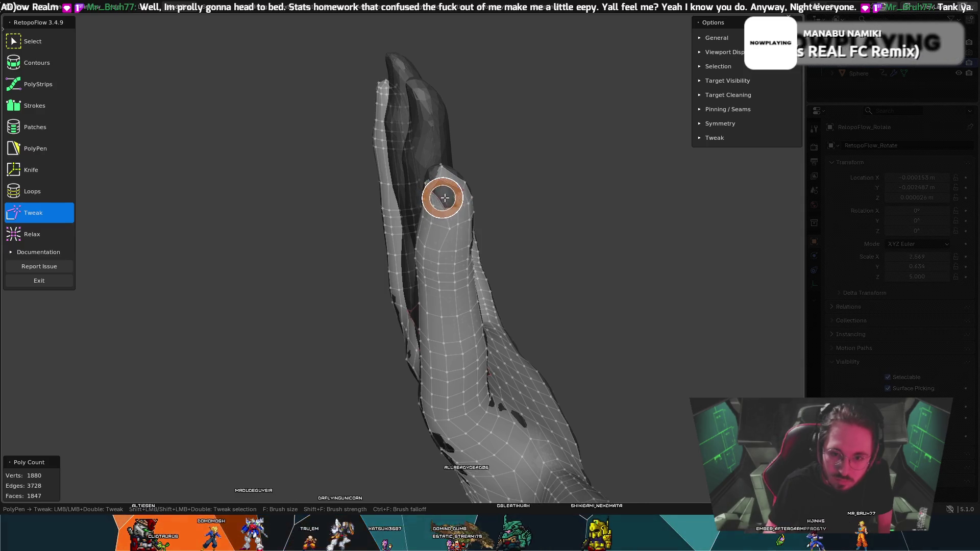
- Close the fingertip opening with three new faces, reaching 3730 edges and 1850 faces
key("t")
key("t")
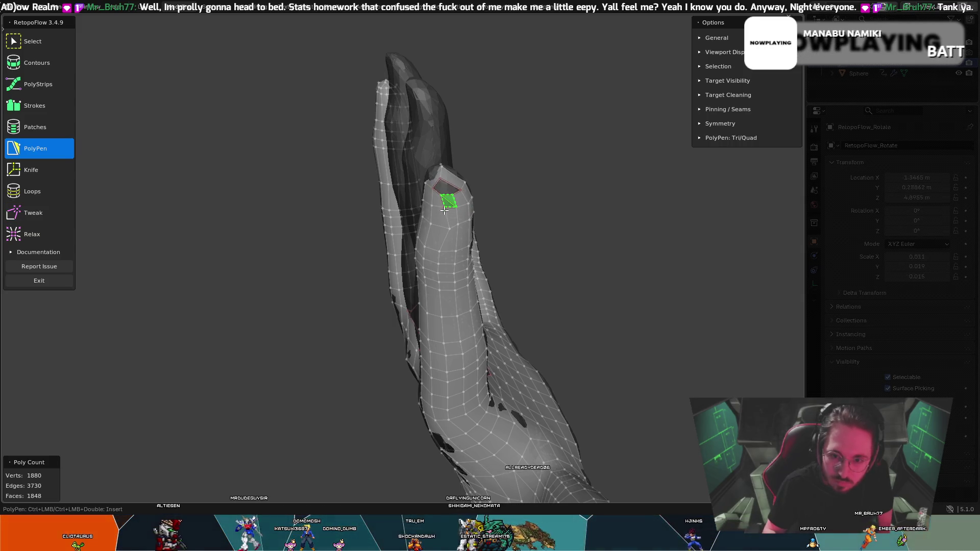
key("t")
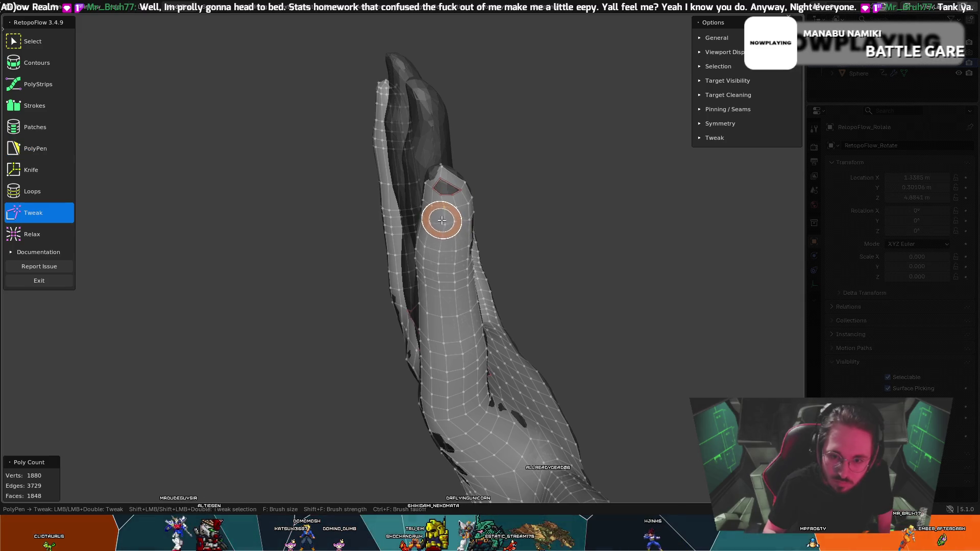
key("t")
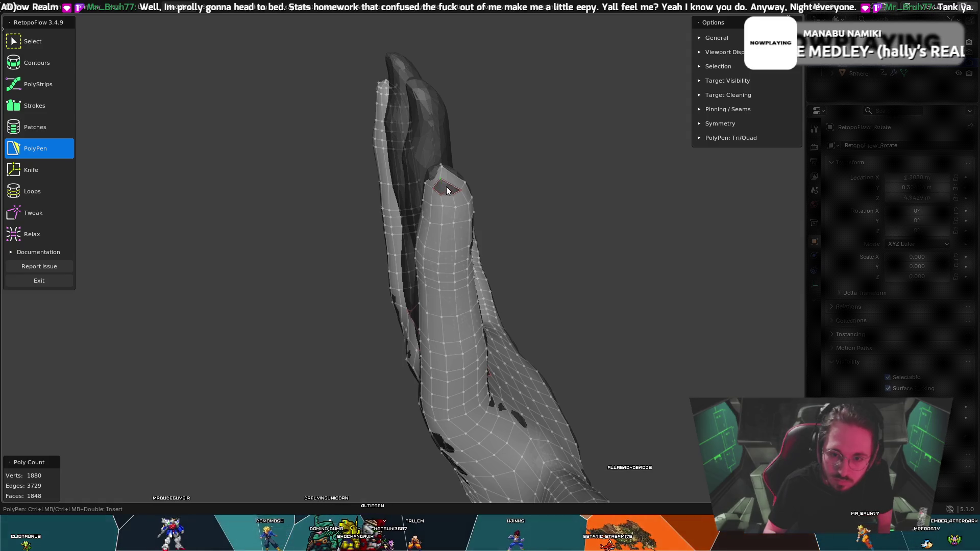
mouse_move(441, 181)
middle_mouse_down()
mouse_move(504, 185)
mouse_move(584, 157)
mouse_move(642, 165)
mouse_move(538, 173)
mouse_move(441, 165)
middle_mouse_up()
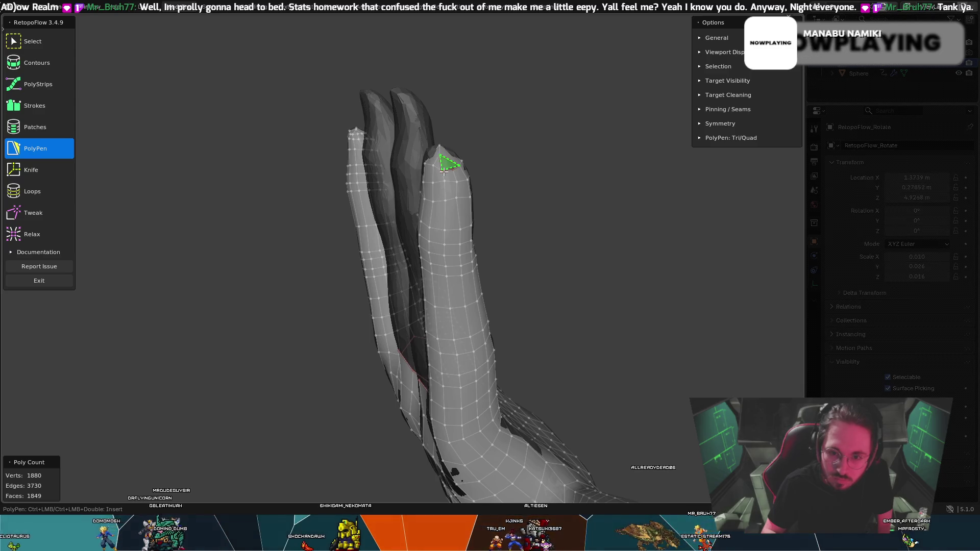
mouse_move(449, 168)
middle_mouse_down()
mouse_move(462, 173)
mouse_move(400, 183)
mouse_move(337, 137)
middle_mouse_up()
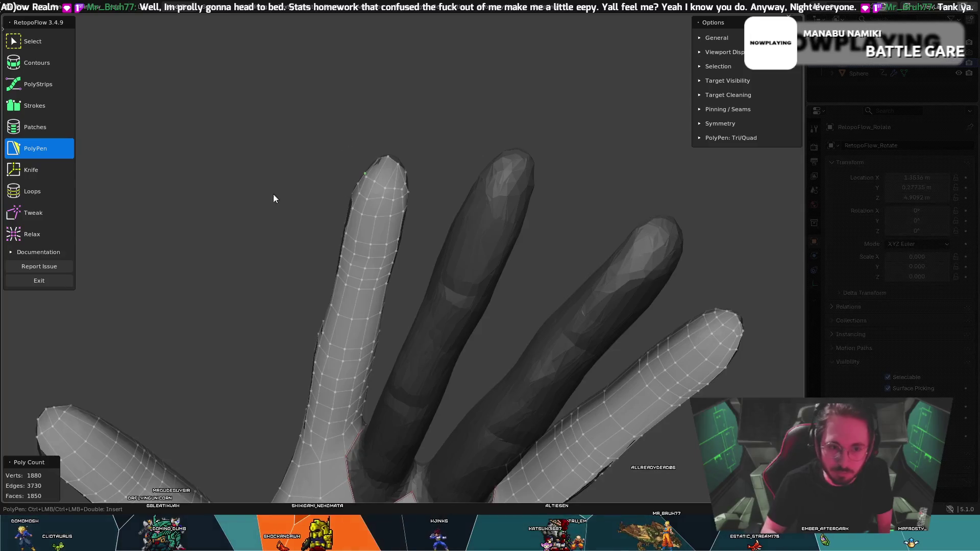
left_click(63, 230)
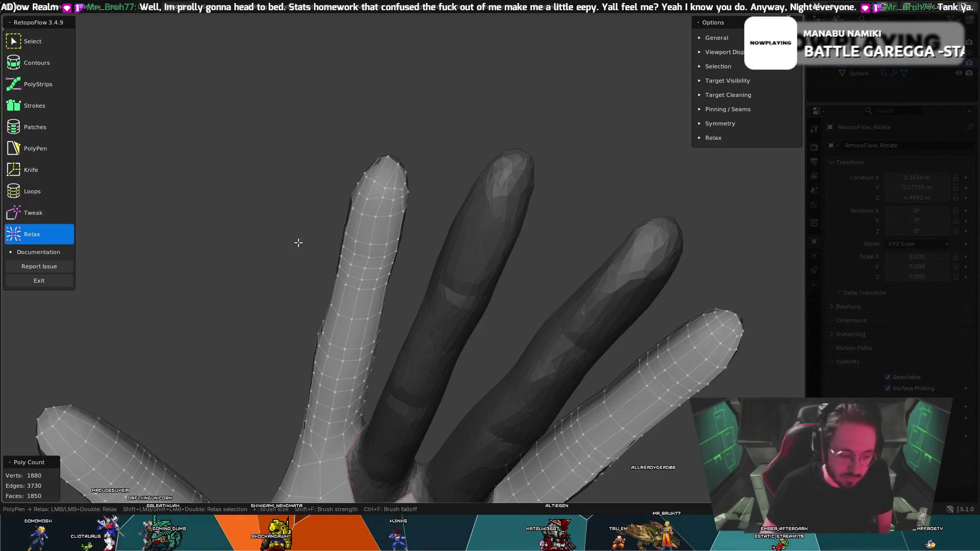
- Shrink the Relax brush and smooth the finger retopology so quads run evenly to the tips
key("f")
left_click(404, 104)
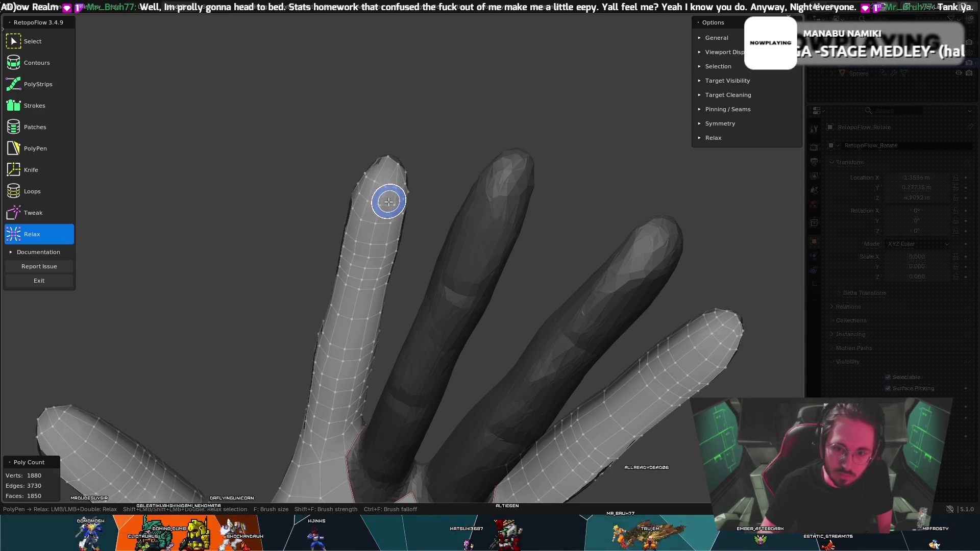
mouse_move(376, 212)
middle_mouse_down()
mouse_move(376, 197)
mouse_move(347, 173)
mouse_move(313, 164)
middle_mouse_up()
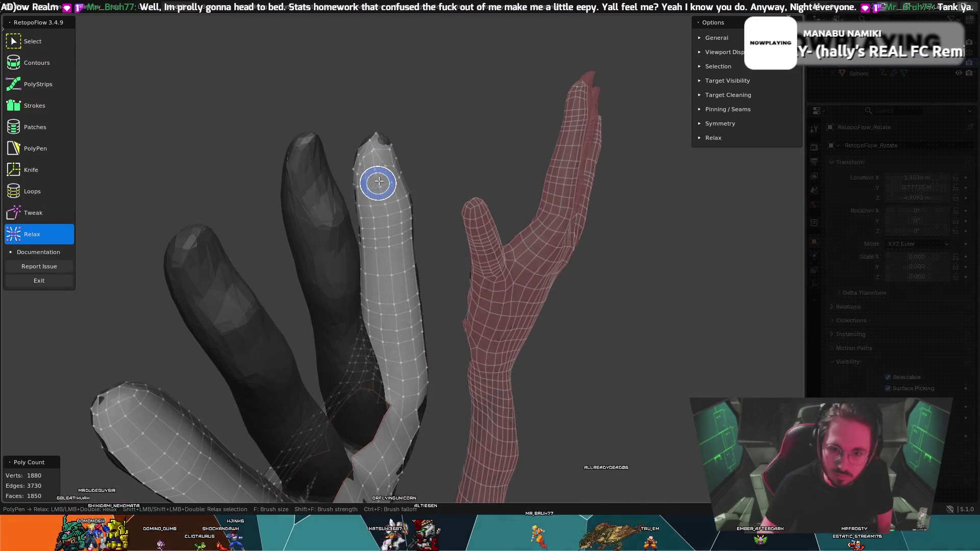
mouse_move(388, 158)
middle_mouse_down()
mouse_move(387, 208)
mouse_move(501, 138)
mouse_move(532, 102)
mouse_move(368, 253)
middle_mouse_up()
mouse_move(403, 158)
middle_mouse_down()
mouse_move(298, 175)
mouse_move(196, 170)
mouse_move(519, 302)
mouse_move(560, 269)
mouse_move(613, 255)
mouse_move(466, 350)
middle_mouse_up()
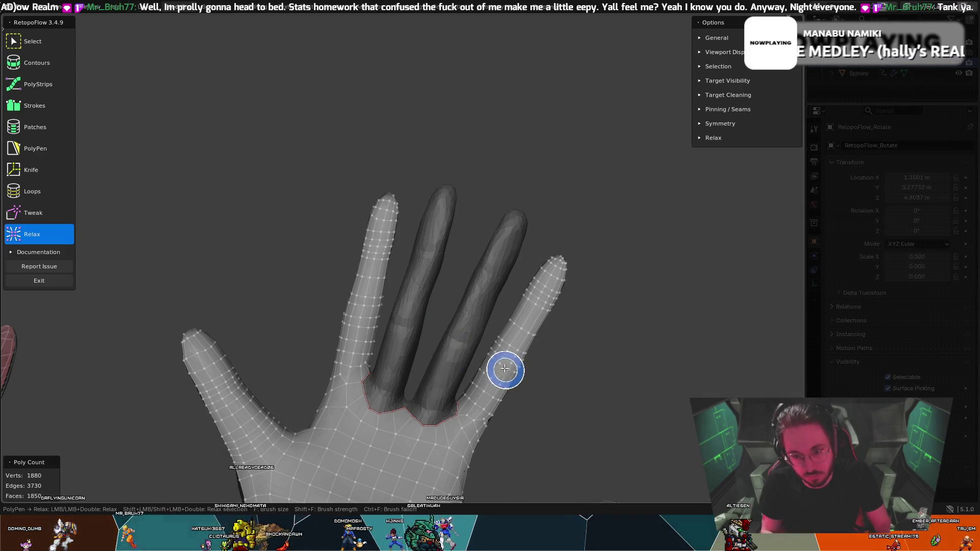
- Inspect the relaxed fingers from side and front angles, then activate the Loops tool
mouse_move(507, 332)
middle_mouse_down()
mouse_move(504, 344)
mouse_move(302, 364)
mouse_move(311, 345)
mouse_move(510, 317)
mouse_move(466, 361)
mouse_move(532, 335)
mouse_move(508, 342)
middle_mouse_up()
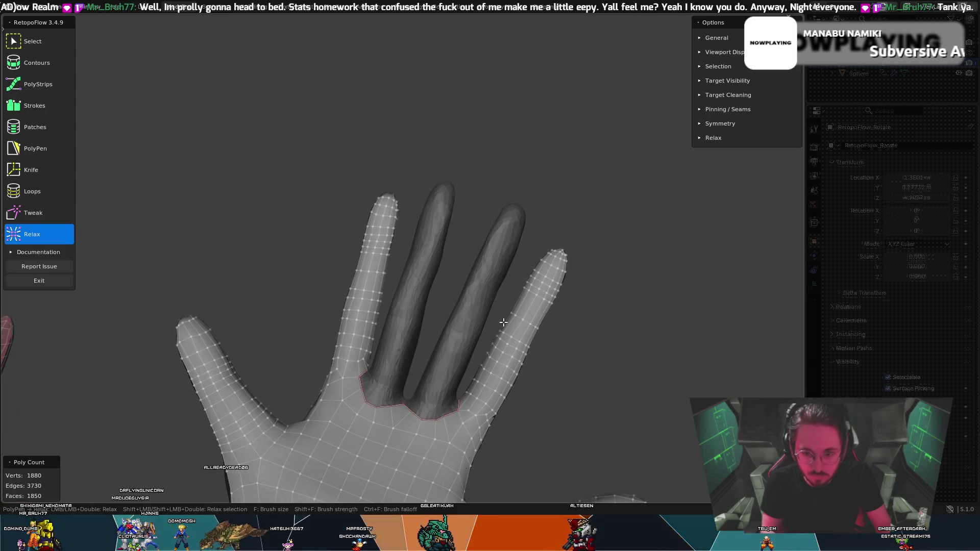
mouse_move(418, 225)
middle_mouse_down()
mouse_move(339, 203)
mouse_move(451, 219)
mouse_move(485, 256)
middle_mouse_up()
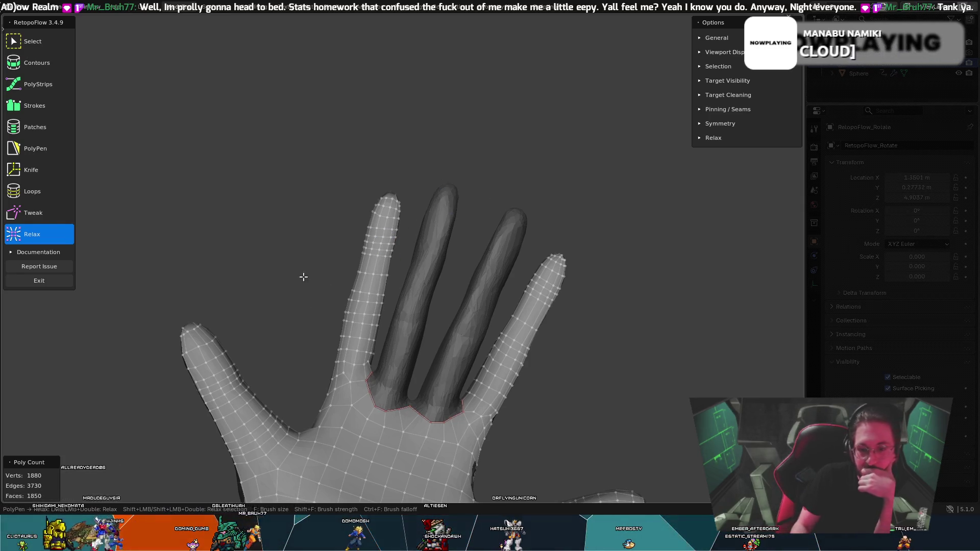
mouse_move(300, 281)
middle_mouse_down()
mouse_move(361, 240)
mouse_move(370, 232)
mouse_move(363, 225)
middle_mouse_up()
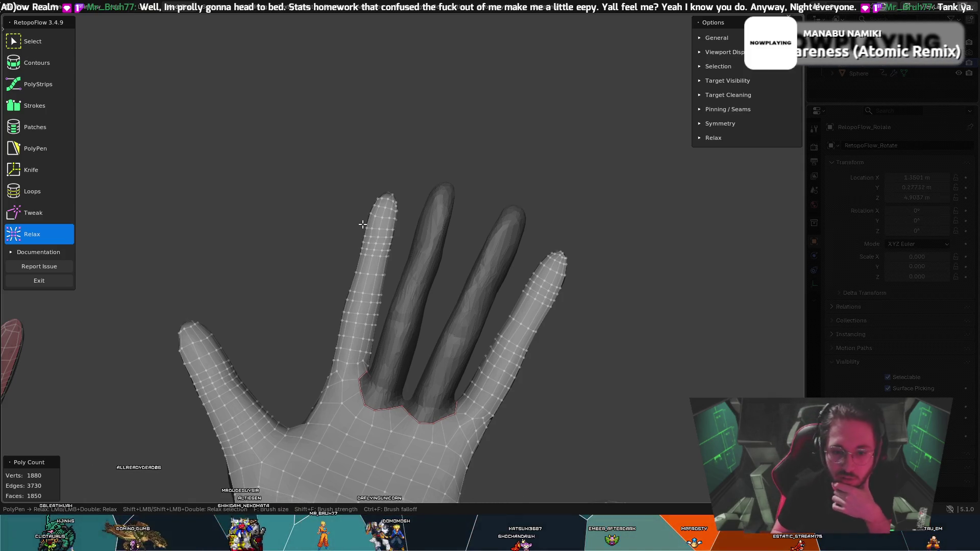
mouse_move(225, 340)
middle_mouse_down()
mouse_move(240, 256)
mouse_move(275, 245)
mouse_move(255, 262)
middle_mouse_up()
mouse_move(345, 173)
middle_mouse_down()
mouse_move(353, 186)
mouse_move(342, 183)
mouse_move(354, 142)
middle_mouse_up()
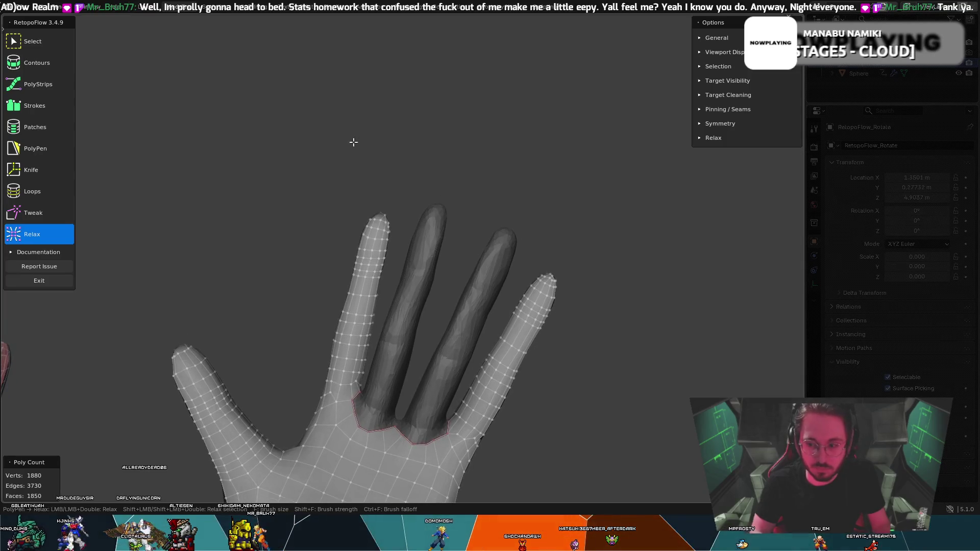
mouse_move(449, 214)
middle_mouse_down()
mouse_move(239, 215)
mouse_move(238, 182)
middle_mouse_up()
left_click(39, 191)
mouse_move(307, 321)
middle_mouse_down()
mouse_move(352, 331)
mouse_move(405, 321)
mouse_move(396, 387)
mouse_move(377, 403)
middle_mouse_up()
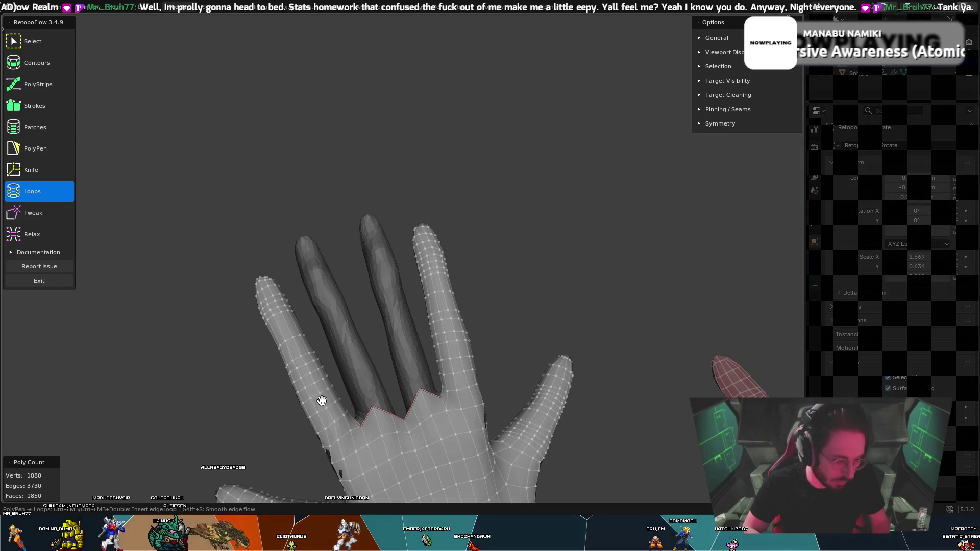
- Select and deselect the whole retopology mesh twice, then activate the Contours tool
key("a")
key("alt+a")
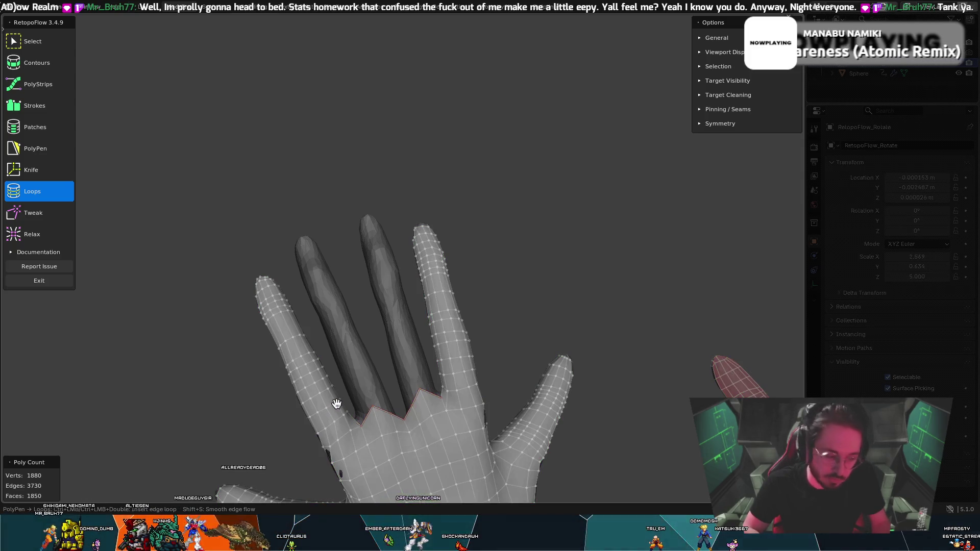
key("a")
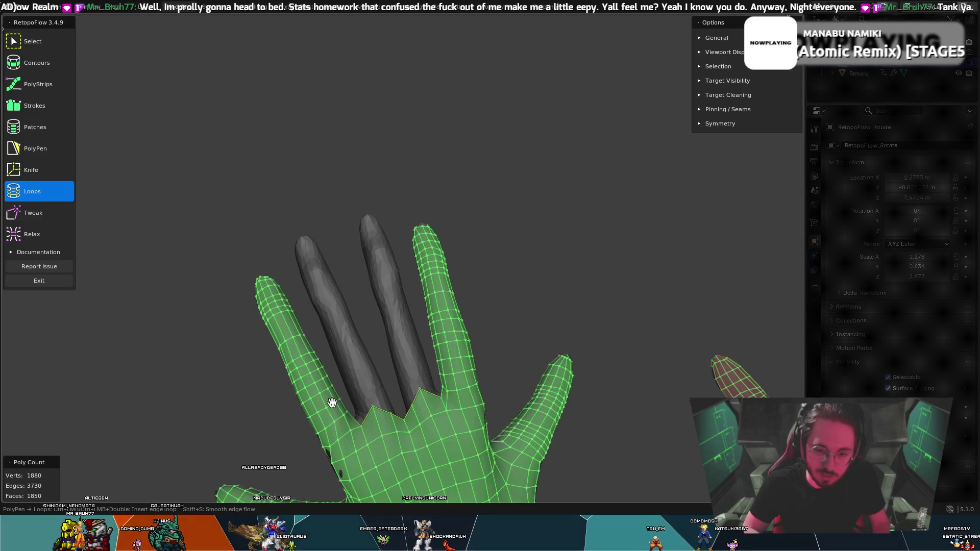
key("alt+a")
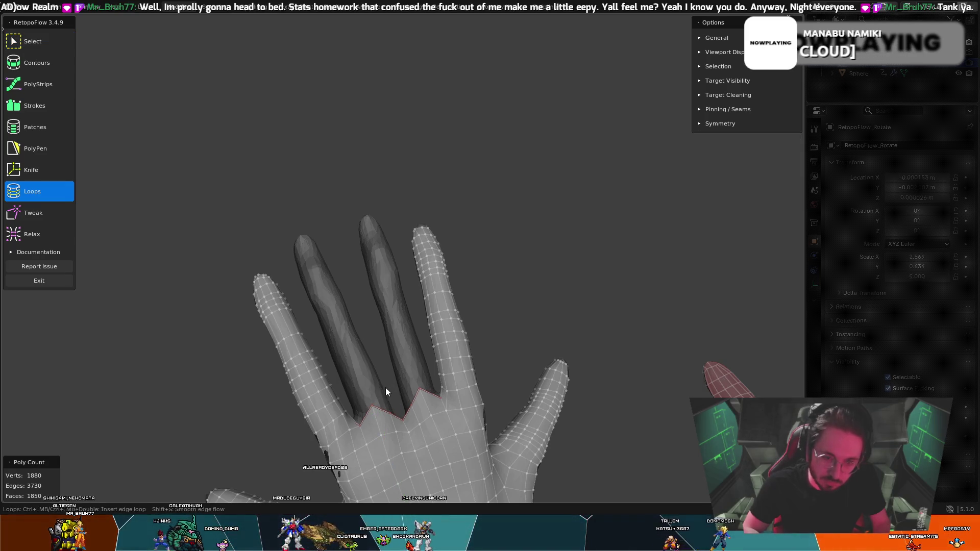
left_click(45, 63)
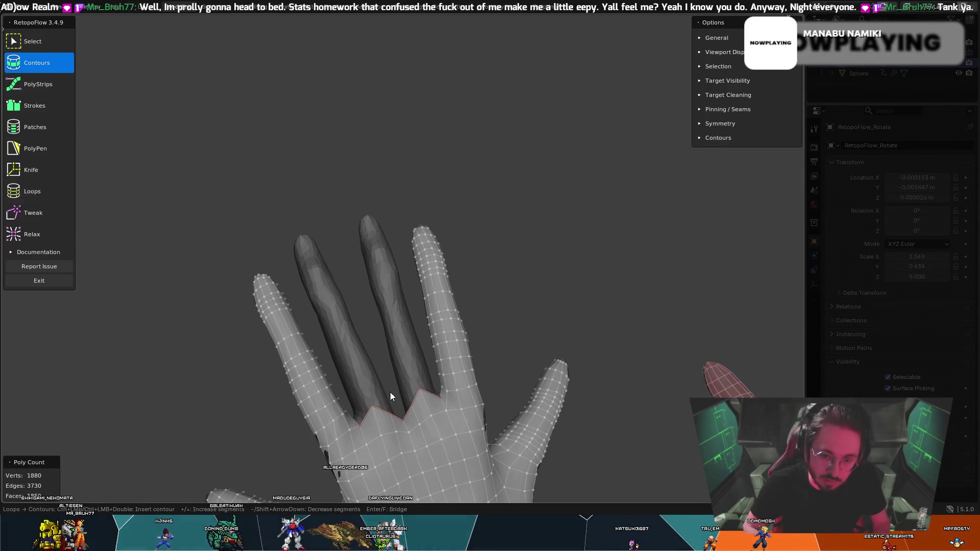
- Try contour cuts at the finger base, undoing misplaced 12- and 16-point loops
left_click_drag(390, 389, 351, 406, "ctrl")
key("ctrl+z")
mouse_move(386, 378)
middle_mouse_down()
mouse_move(378, 354)
mouse_move(357, 397)
mouse_move(398, 366)
mouse_move(416, 320)
middle_mouse_up()
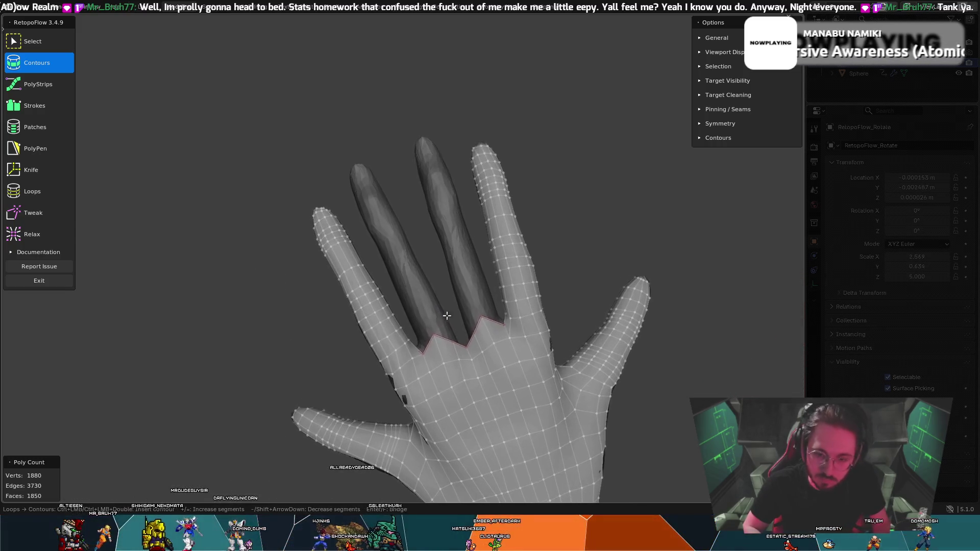
scroll(572, 237, "up", 4)
middle_click_drag(507, 339, 490, 352)
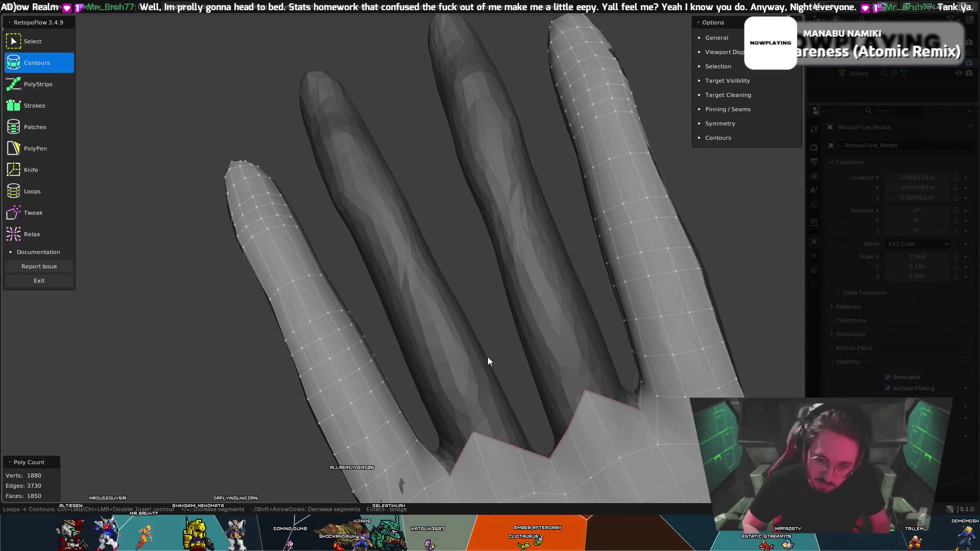
left_click_drag(467, 424, 520, 397, "ctrl")
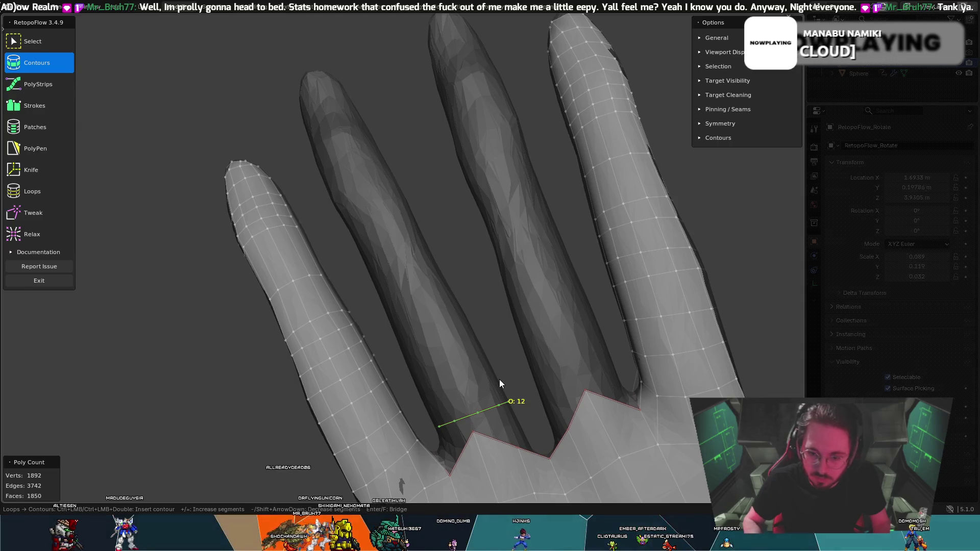
key("ctrl+z")
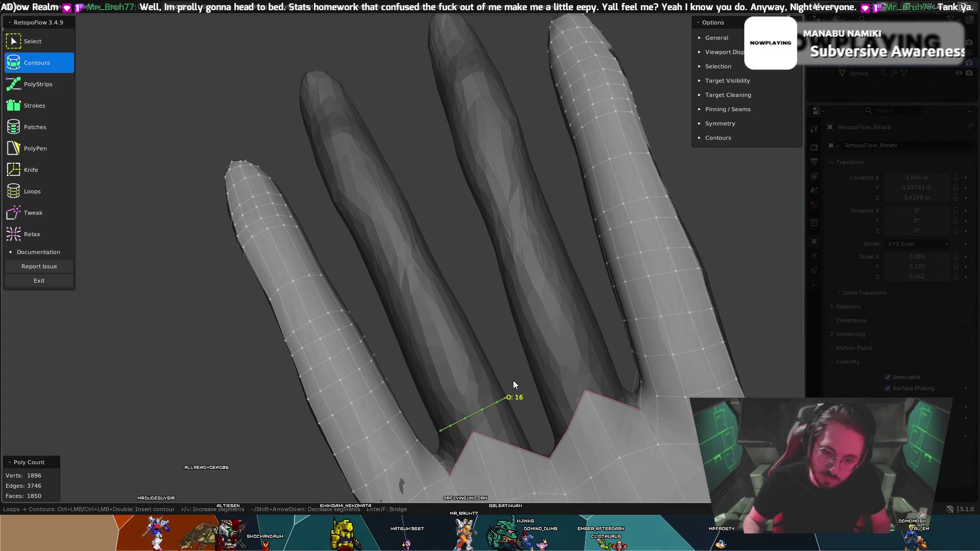
key("ctrl+z")
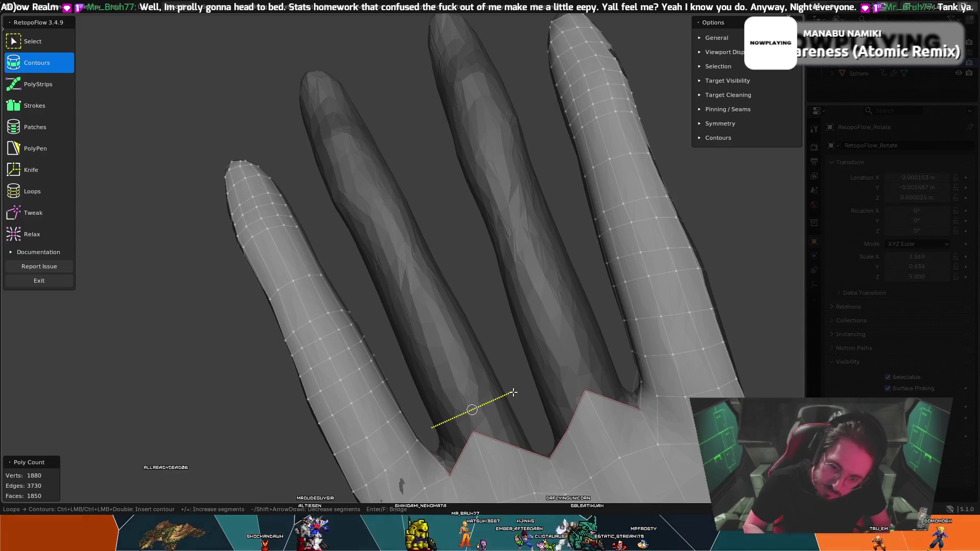
left_click_drag(512, 391, 503, 380, "ctrl")
scroll(503, 380, "down", 5)
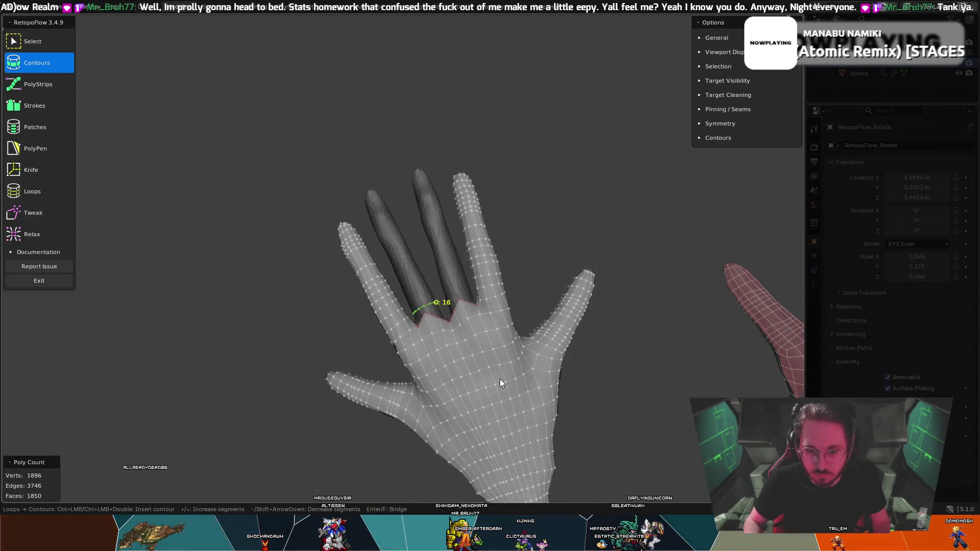
scroll(500, 378, "up", 5)
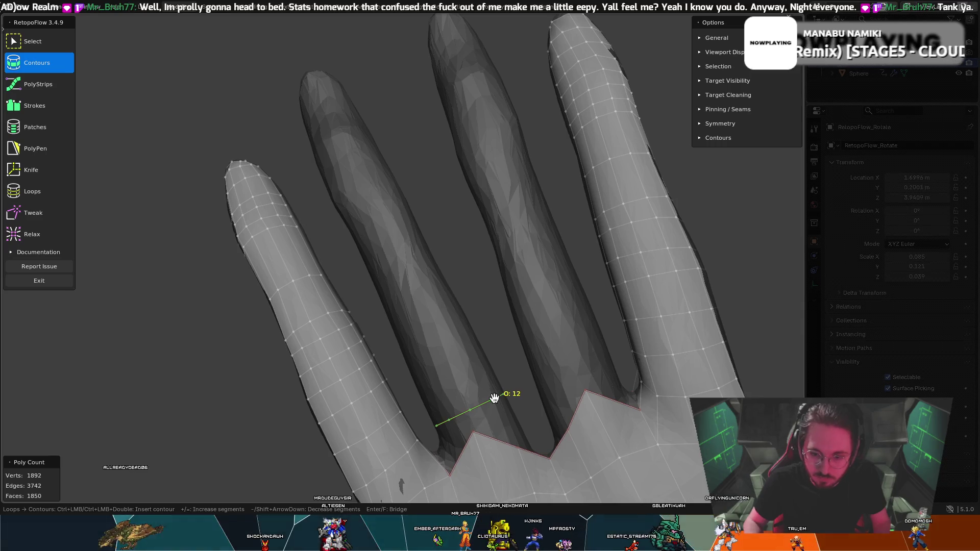
- Build 12-segment contour rings up the bare middle finger to near its tip
mouse_move(415, 398)
left_mouse_down("ctrl")
mouse_move(506, 360)
mouse_move(477, 311)
left_mouse_up("ctrl")
mouse_move(373, 303)
middle_mouse_down()
mouse_move(471, 260)
mouse_move(306, 292)
mouse_move(349, 301)
mouse_move(286, 289)
mouse_move(247, 260)
mouse_move(295, 284)
middle_mouse_up()
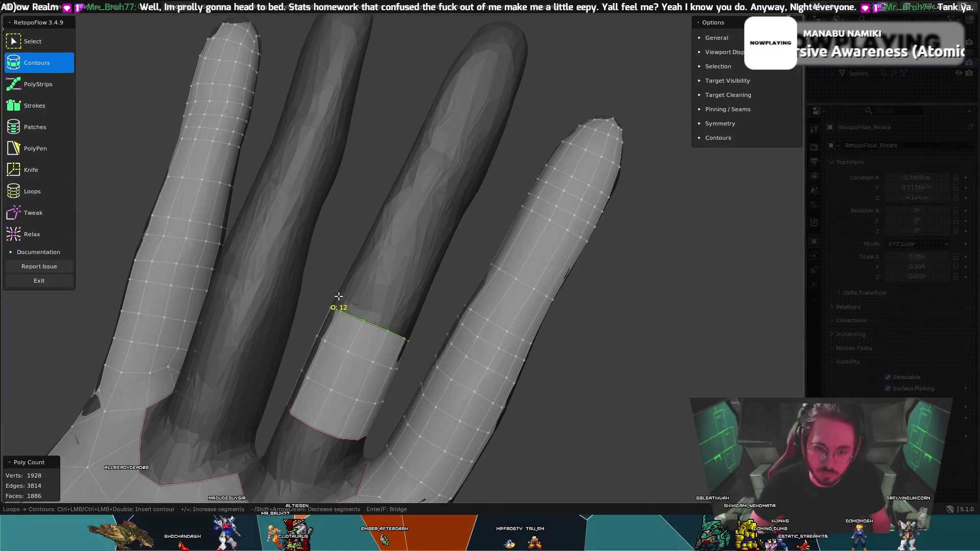
mouse_move(330, 289)
left_mouse_down()
mouse_move(426, 325)
mouse_move(441, 300)
left_mouse_up()
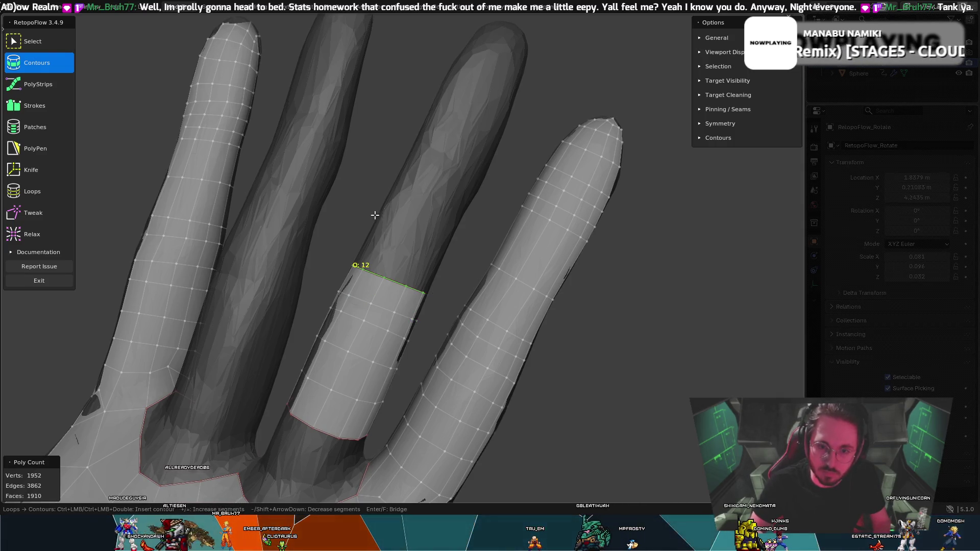
left_click_drag(462, 243, 462, 244)
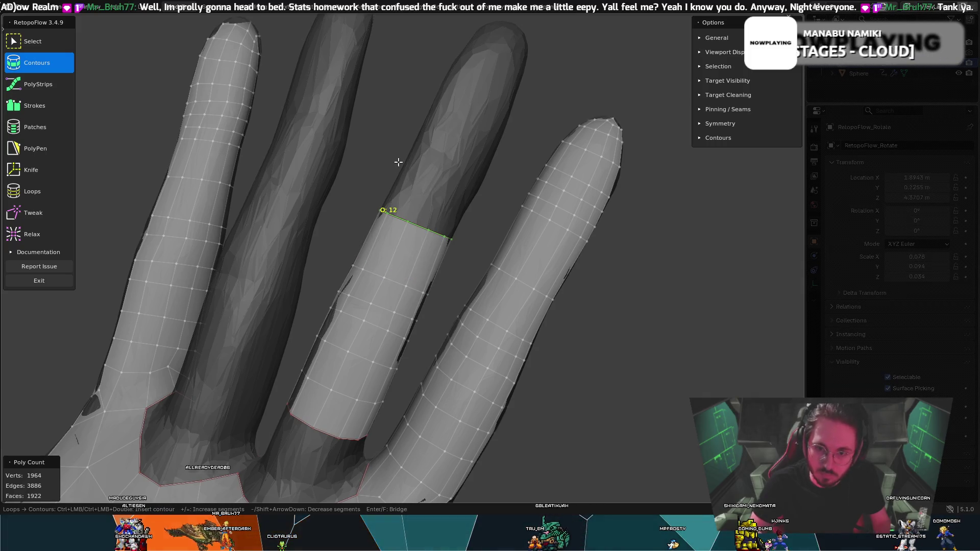
left_click(482, 182, "ctrl")
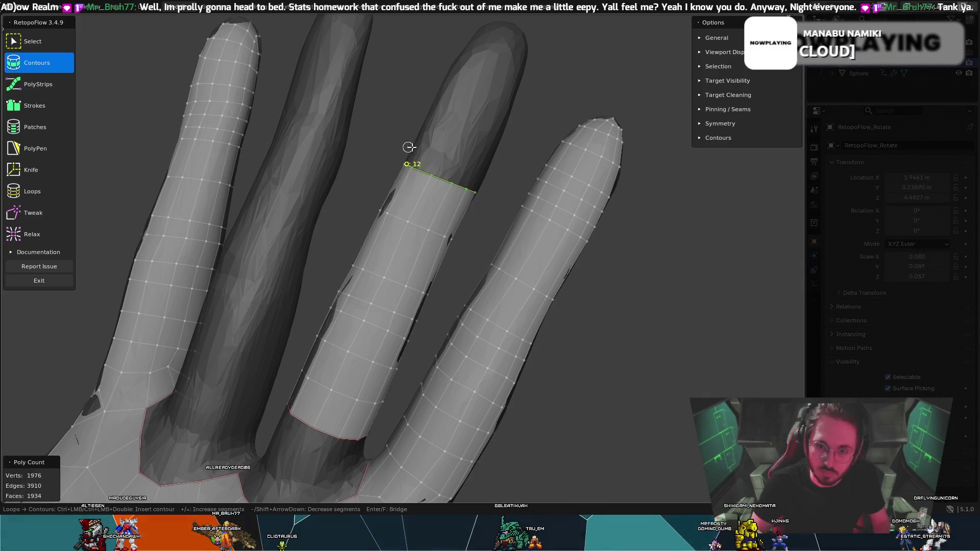
left_click(490, 178, "ctrl")
key("ctrl+z")
key("ctrl+z")
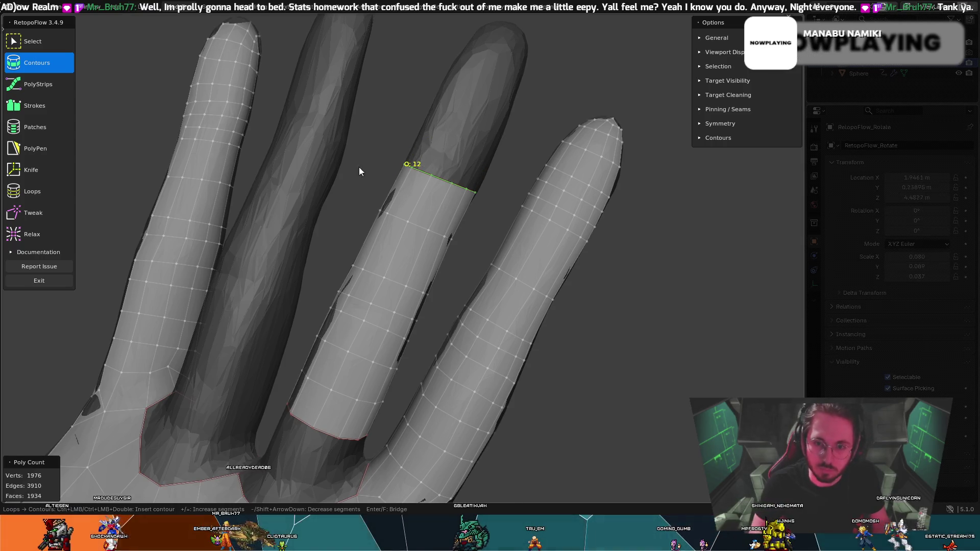
left_click_drag(504, 186, 505, 186)
left_click_drag(405, 139, 498, 170)
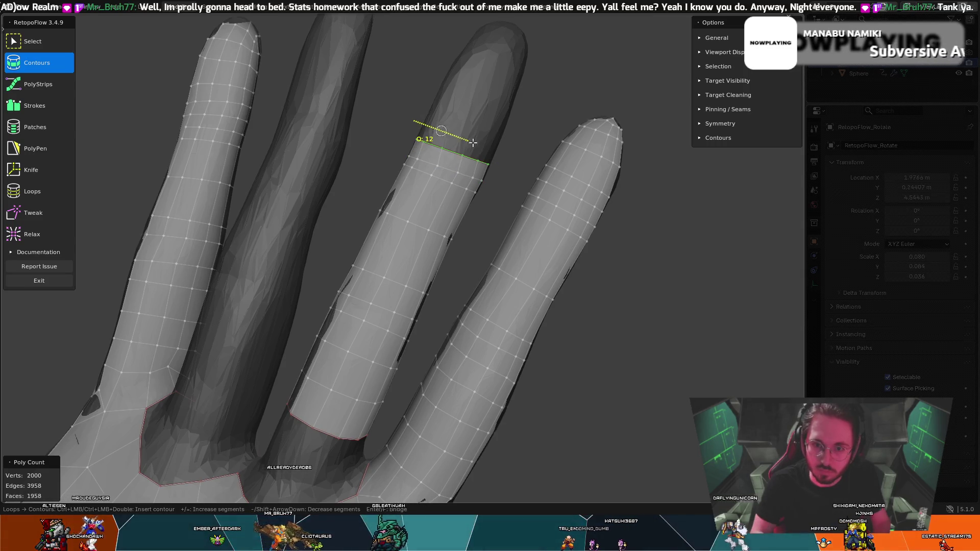
left_click_drag(468, 141, 473, 143)
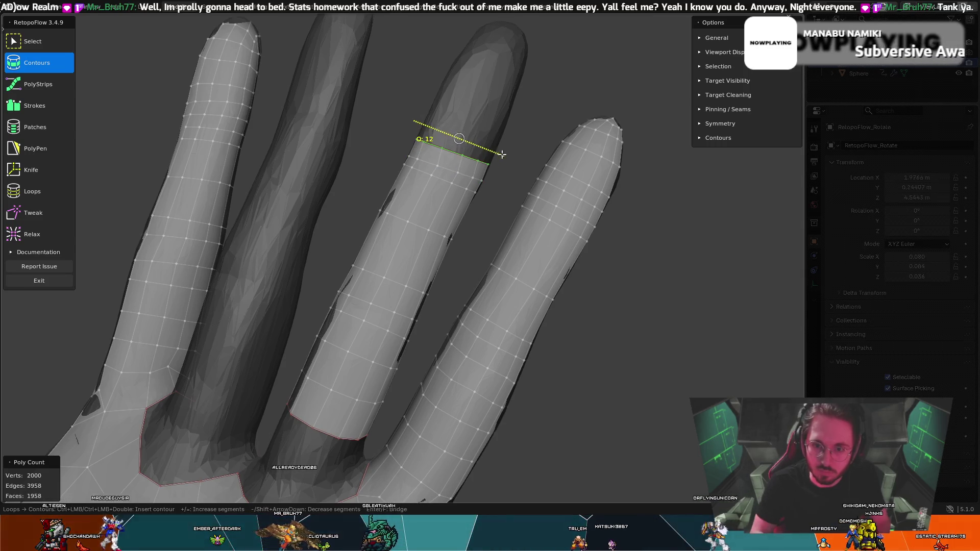
- Relax the new middle-finger contour strip smooth below its top loop, reaching 2012 vertices
left_click(45, 233)
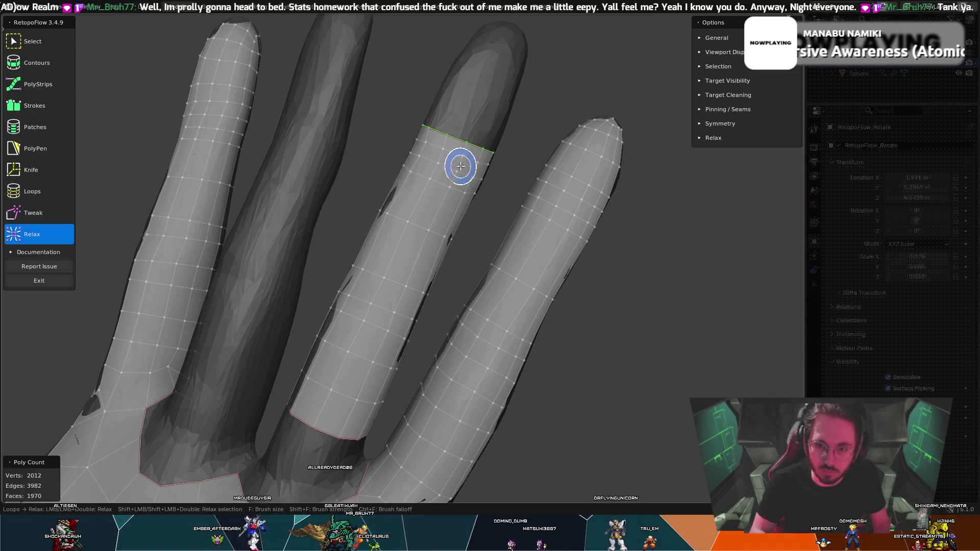
middle_click_drag(470, 144, 276, 133)
mouse_move(276, 132)
left_mouse_down()
mouse_move(328, 175)
mouse_move(365, 168)
mouse_move(342, 181)
mouse_move(339, 164)
mouse_move(367, 149)
left_mouse_up()
mouse_move(361, 171)
middle_mouse_down()
mouse_move(403, 168)
mouse_move(294, 158)
mouse_move(405, 197)
middle_mouse_up()
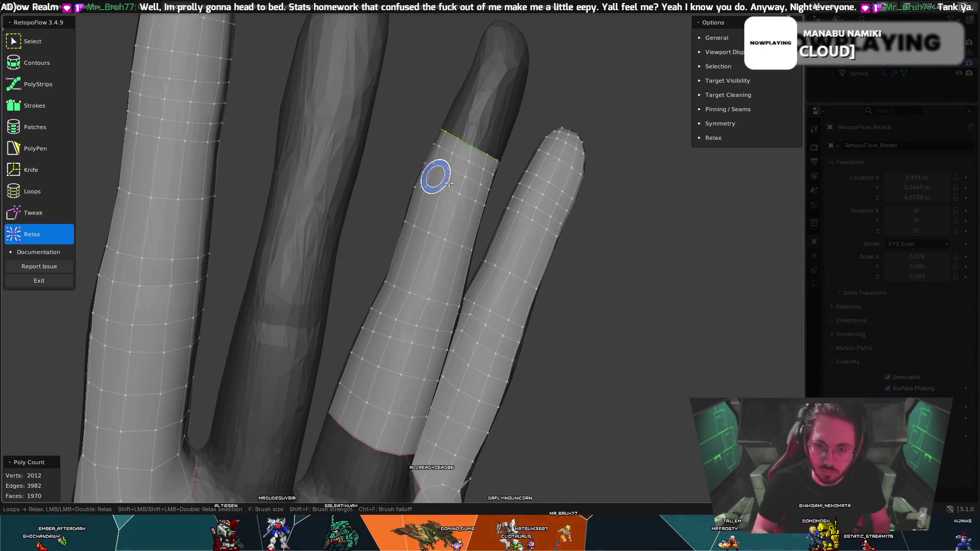
mouse_move(477, 195)
middle_mouse_down()
mouse_move(409, 164)
mouse_move(451, 188)
mouse_move(388, 173)
mouse_move(325, 180)
middle_mouse_up()
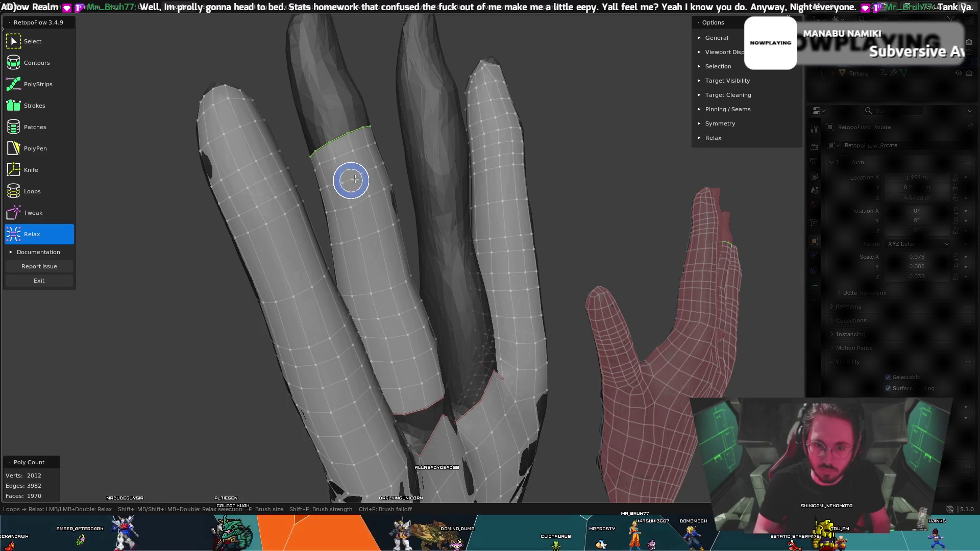
mouse_move(418, 163)
middle_mouse_down()
mouse_move(403, 172)
mouse_move(416, 186)
middle_mouse_up()
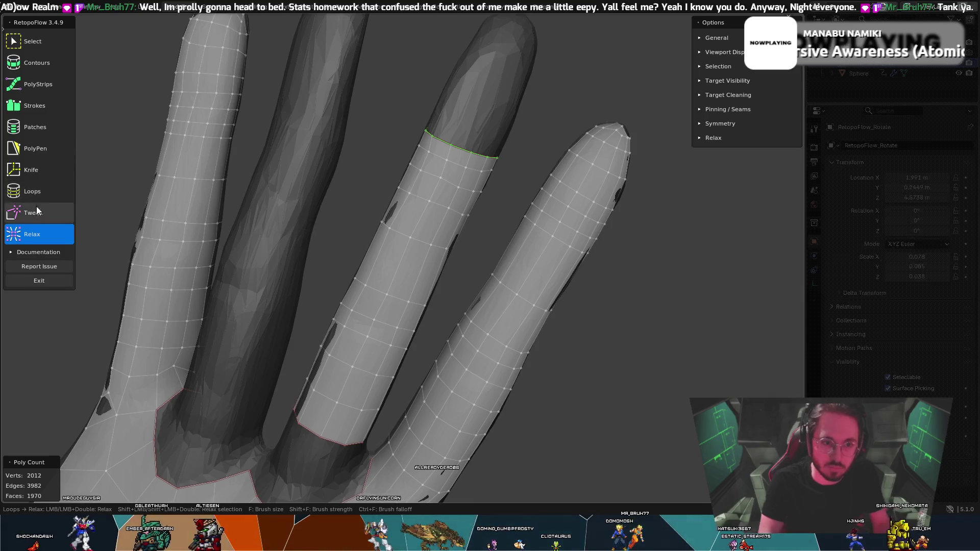
left_click(68, 187)
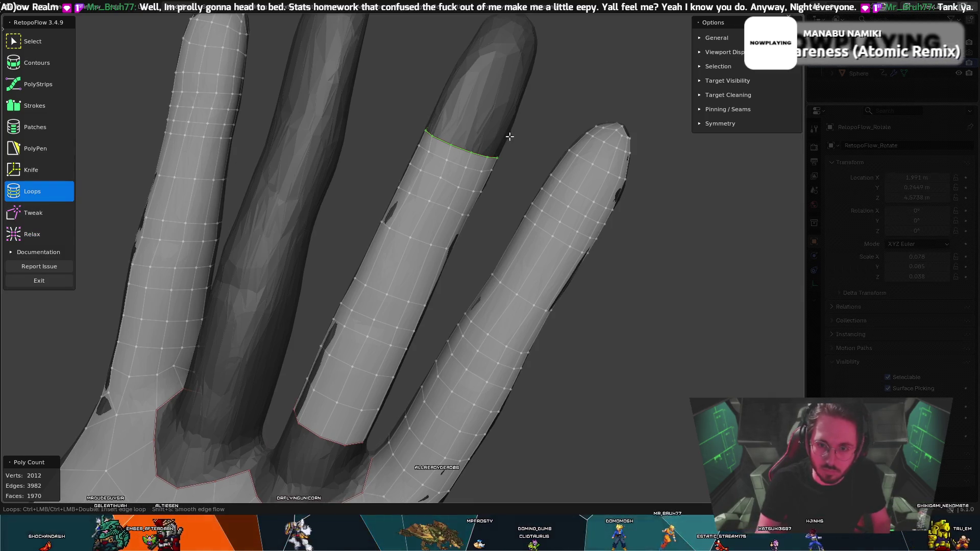
middle_click_drag(369, 162, 426, 123)
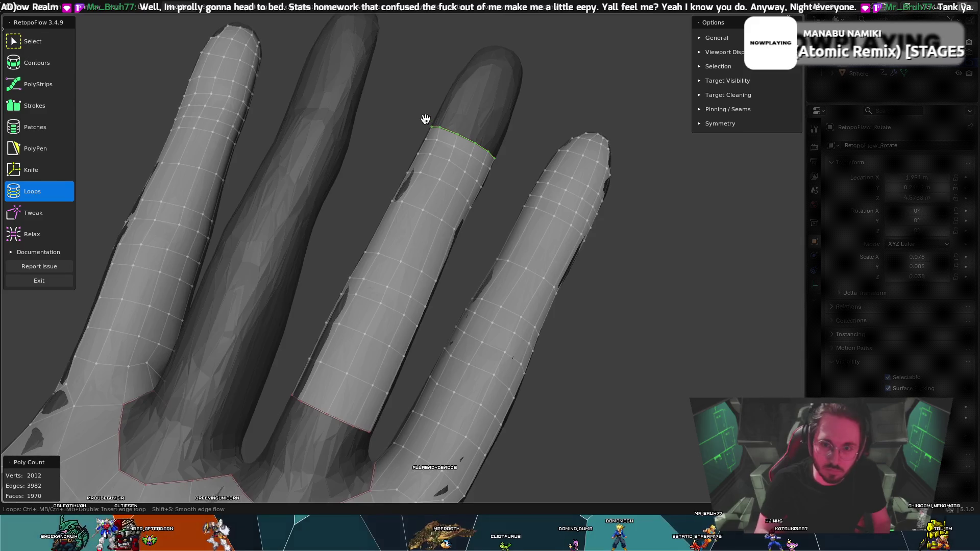
middle_click_drag(489, 119, 440, 146)
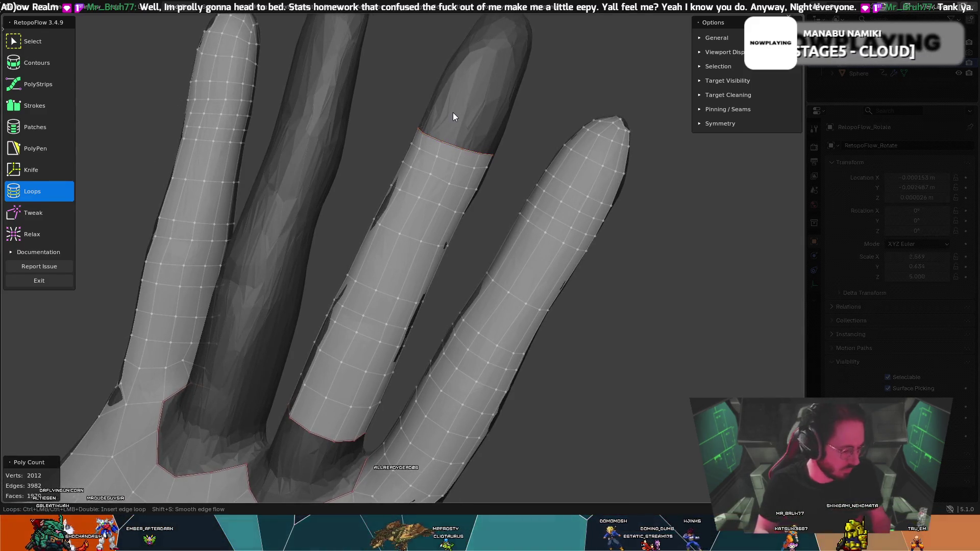
scroll(490, 173, "up", 2)
mouse_move(470, 138)
middle_mouse_down()
mouse_move(296, 153)
mouse_move(274, 120)
middle_mouse_up()
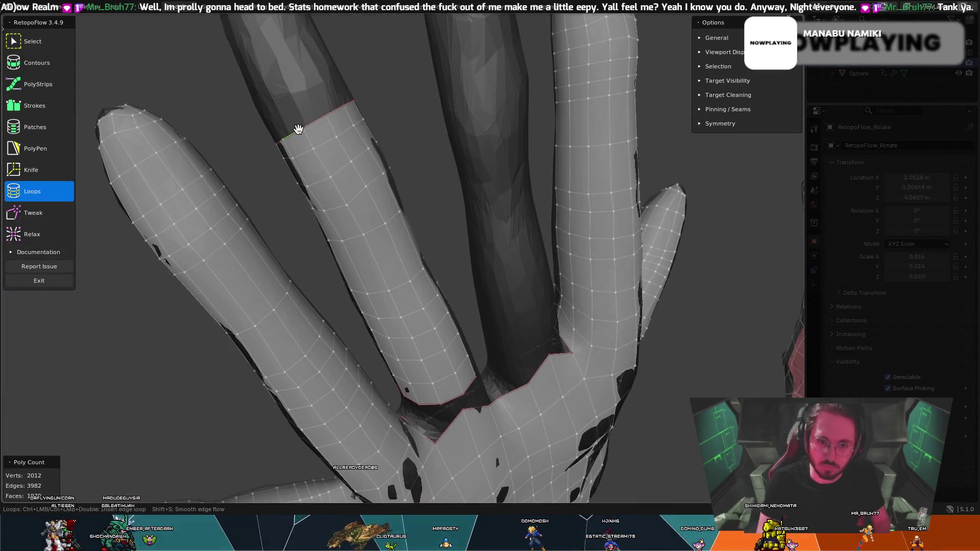
mouse_move(341, 69)
middle_mouse_down()
mouse_move(522, 82)
mouse_move(457, 124)
middle_mouse_up()
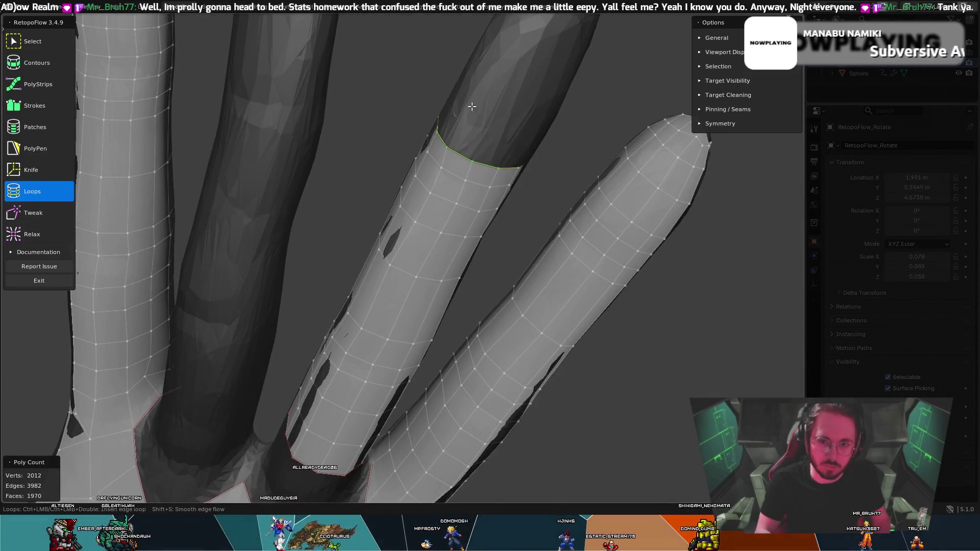
key("1")
mouse_move(444, 112)
middle_mouse_down()
mouse_move(471, 93)
mouse_move(436, 67)
middle_mouse_up()
- Add 12-vertex contour rings up the middle finger to its fingertip
left_click_drag(552, 121, 571, 137, "ctrl")
mouse_move(571, 136)
middle_mouse_down()
mouse_move(581, 114)
mouse_move(536, 127)
mouse_move(459, 58)
middle_mouse_up()
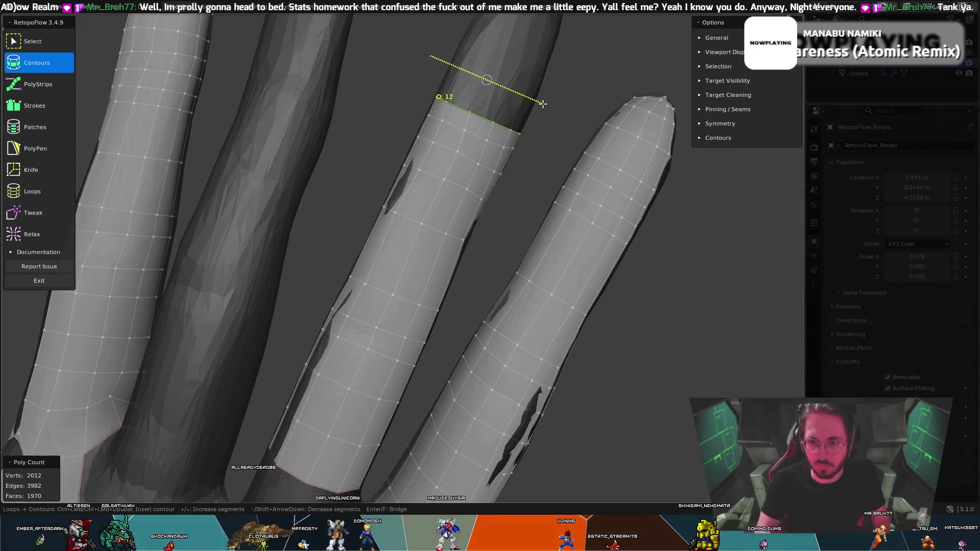
left_click_drag(562, 107, 562, 106, "ctrl")
mouse_move(562, 106)
middle_mouse_down()
mouse_move(550, 74)
mouse_move(559, 76)
mouse_move(467, 187)
middle_mouse_up()
mouse_move(363, 157)
left_mouse_down("ctrl")
mouse_move(475, 202)
mouse_move(445, 191)
left_mouse_up("ctrl")
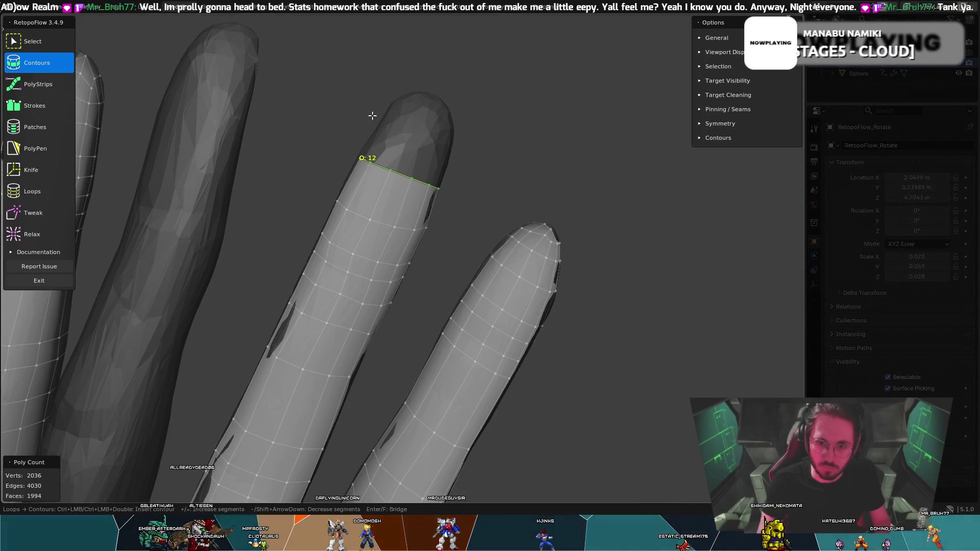
left_click_drag(475, 160, 474, 161, "ctrl")
mouse_move(437, 143)
middle_mouse_down()
mouse_move(441, 131)
mouse_move(393, 102)
middle_mouse_up()
left_click_drag(466, 122, 467, 123, "ctrl")
mouse_move(513, 125)
middle_mouse_down()
mouse_move(470, 160)
mouse_move(562, 123)
mouse_move(512, 131)
mouse_move(504, 114)
mouse_move(412, 172)
middle_mouse_up()
- Undo and redo the last contour ring, briefly try the Tweak brush, then return to Select
key("q")
key("ctrl+z")
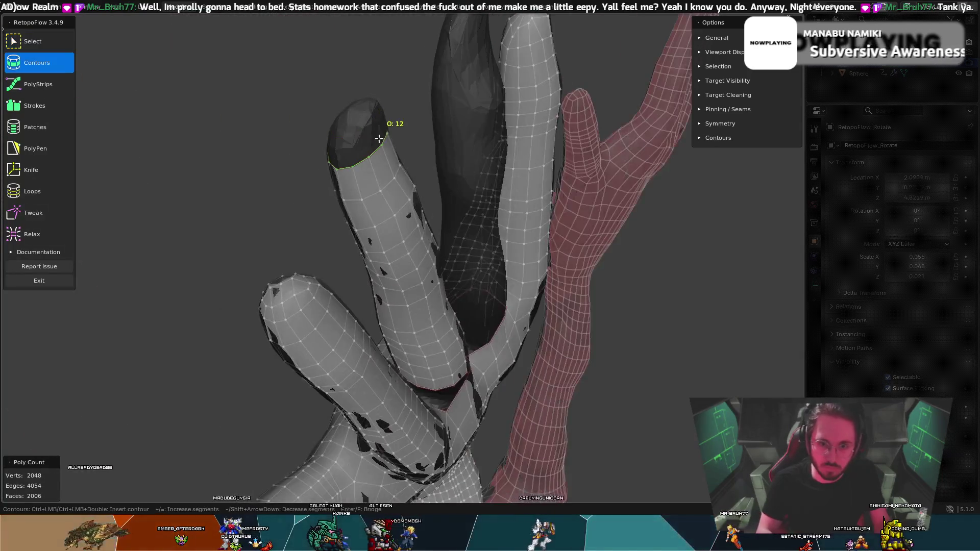
key("ctrl+shift+z")
scroll(453, 147, "up", 4)
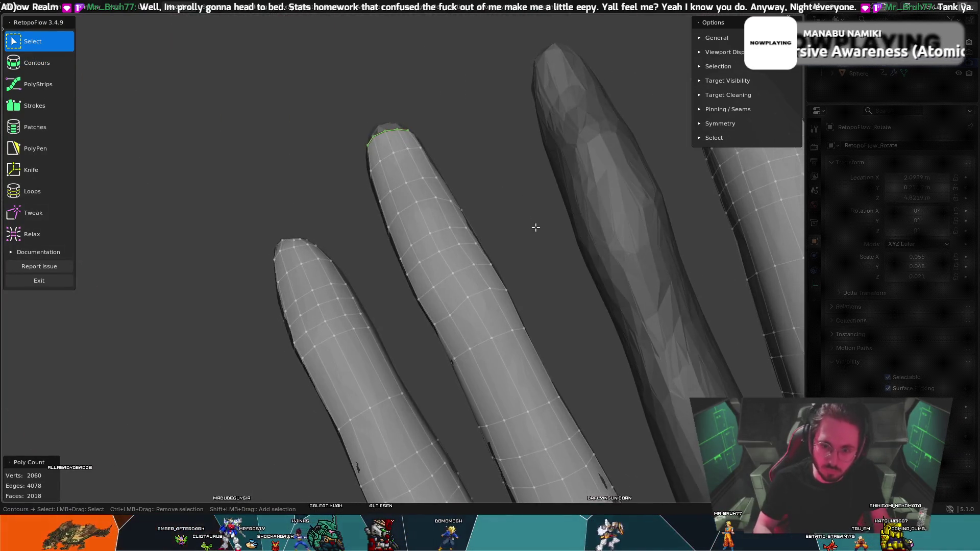
scroll(534, 225, "up", 1)
key("8")
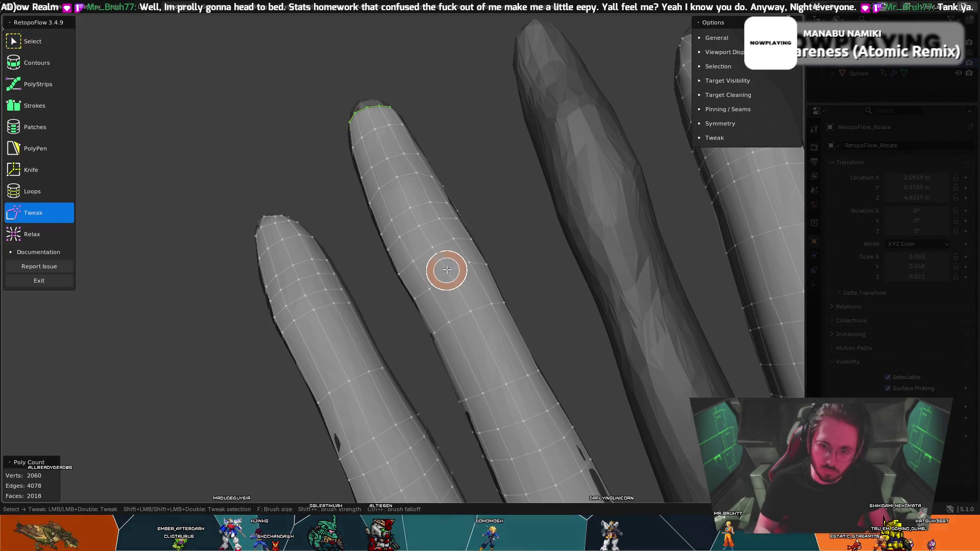
key("grave")
mouse_move(500, 251)
middle_mouse_down()
mouse_move(560, 278)
mouse_move(498, 157)
mouse_move(544, 213)
mouse_move(542, 248)
middle_mouse_up()
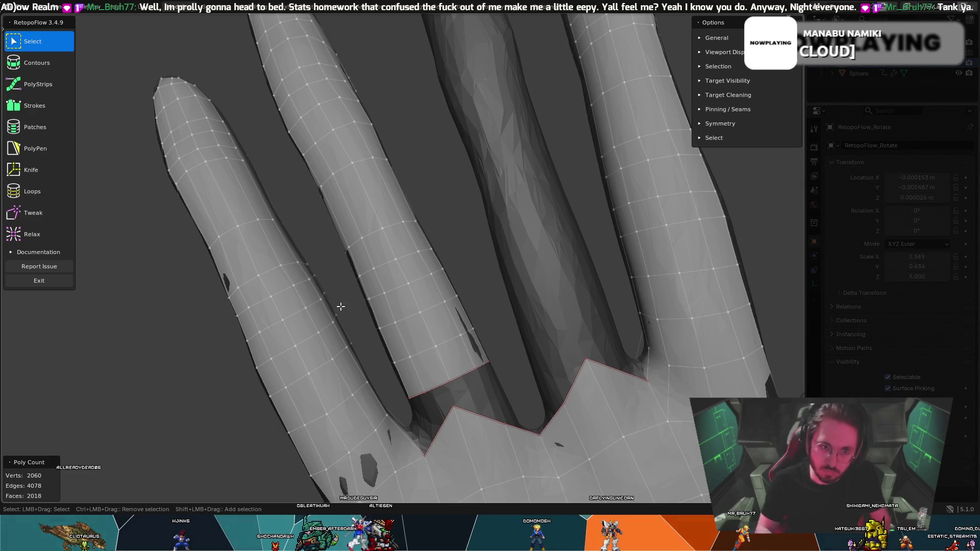
left_click(41, 64)
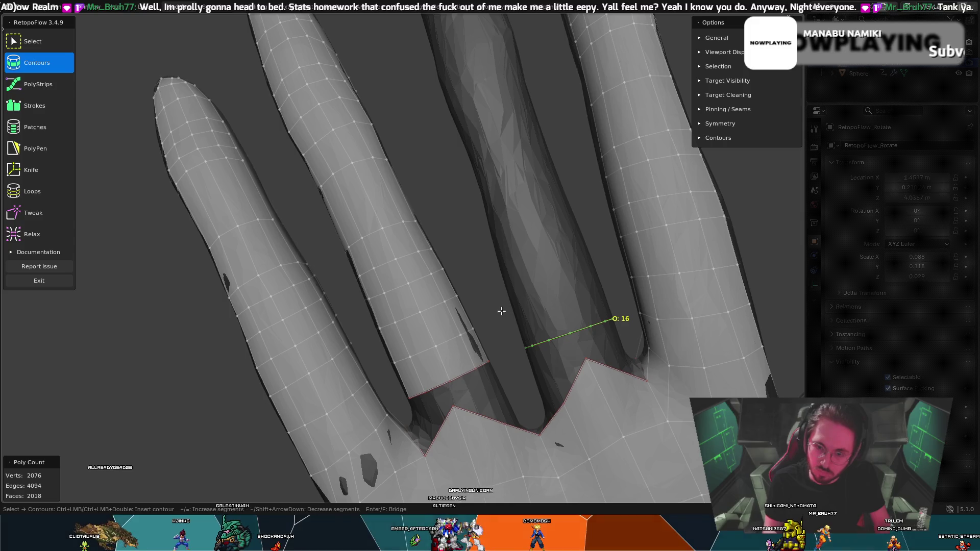
- Set Contours to 12 segments and add rings from the bare finger's base upward
key("minus")
key("minus")
key("minus")
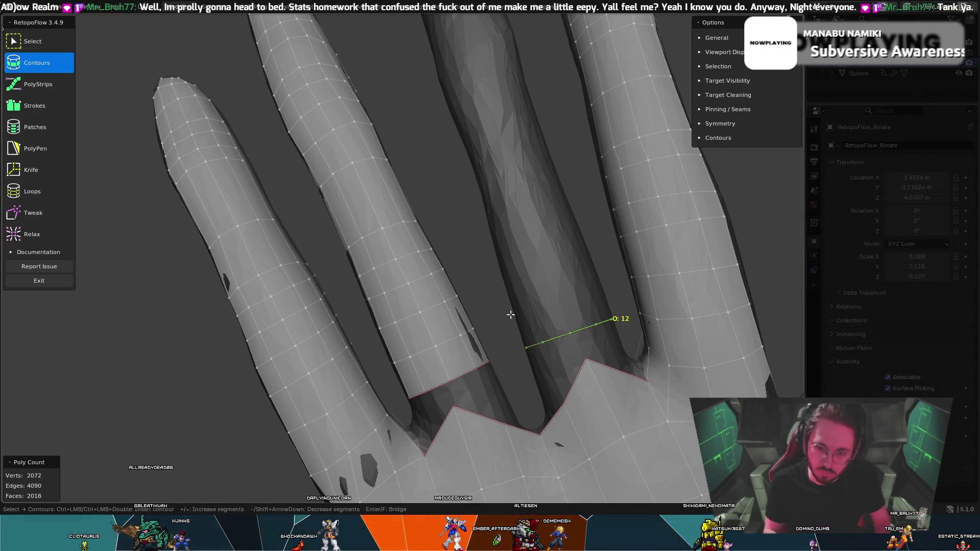
left_click_drag(605, 283, 605, 283, "ctrl")
mouse_move(491, 275)
left_mouse_down("ctrl")
mouse_move(602, 248)
mouse_move(585, 202)
left_mouse_up("ctrl")
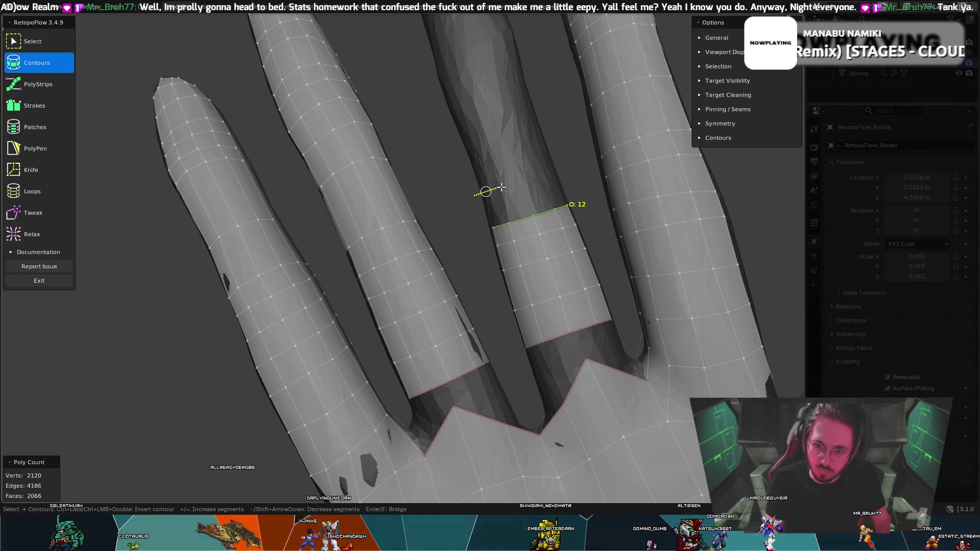
left_click_drag(568, 169, 568, 170, "ctrl")
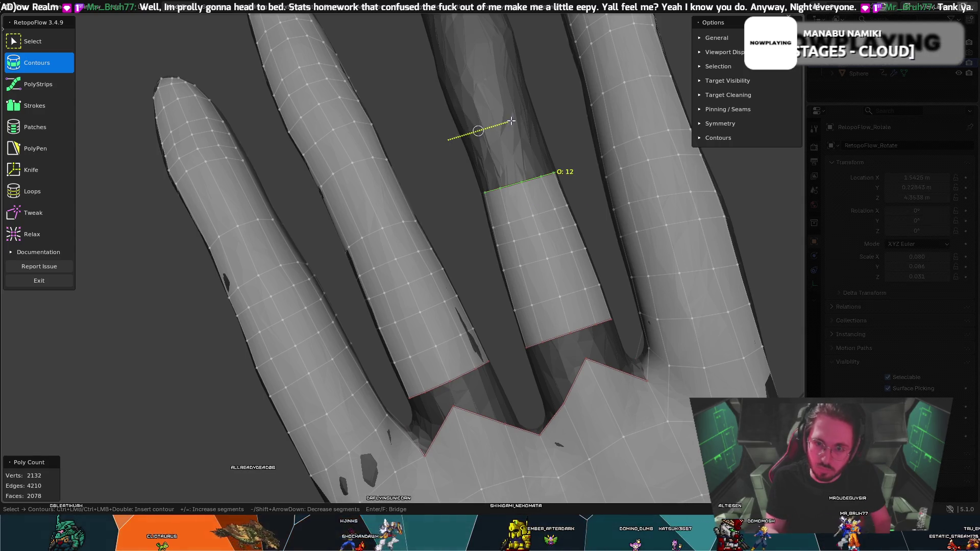
left_click_drag(546, 104, 547, 106, "ctrl")
mouse_move(547, 107)
middle_mouse_down()
mouse_move(582, 160)
mouse_move(518, 140)
middle_mouse_up()
- Undo misplaced rings and redraw them higher up the bare finger
key("ctrl+z")
left_click_drag(505, 104, 507, 68, "ctrl")
mouse_move(507, 67)
middle_mouse_down()
mouse_move(479, 64)
mouse_move(475, 94)
middle_mouse_up()
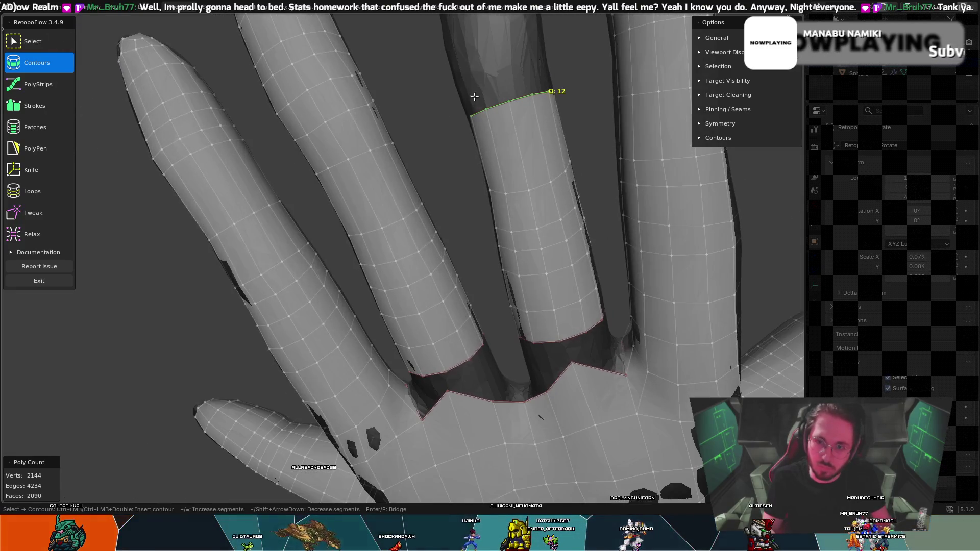
key("ctrl+z")
mouse_move(540, 108)
left_mouse_down("ctrl")
mouse_move(580, 94)
mouse_move(572, 76)
left_mouse_up("ctrl")
mouse_move(572, 76)
middle_mouse_down()
mouse_move(550, 80)
mouse_move(559, 77)
middle_mouse_up()
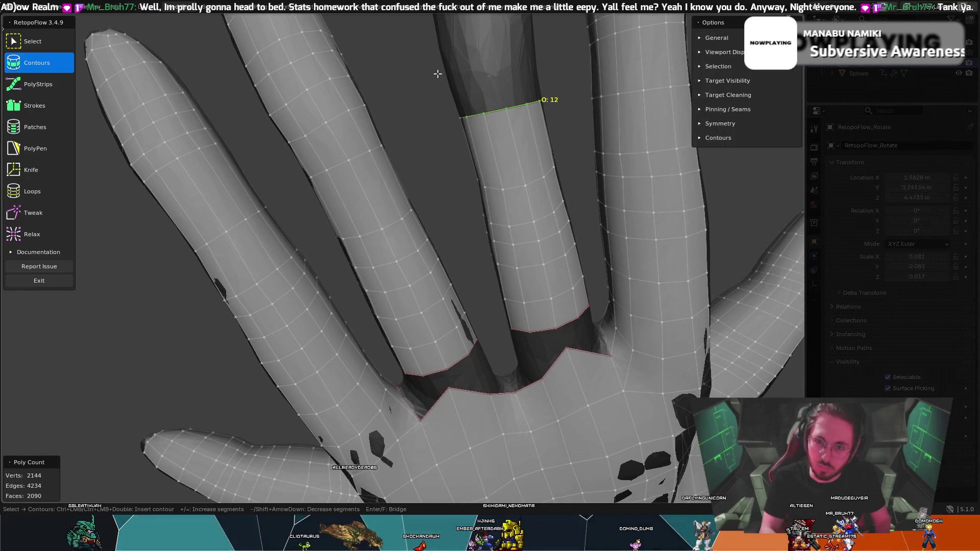
left_click_drag(533, 62, 534, 63, "ctrl")
mouse_move(534, 64)
middle_mouse_down()
mouse_move(536, 48)
mouse_move(526, 60)
mouse_move(542, 153)
middle_mouse_up()
left_click_drag(440, 178, 578, 144, "ctrl")
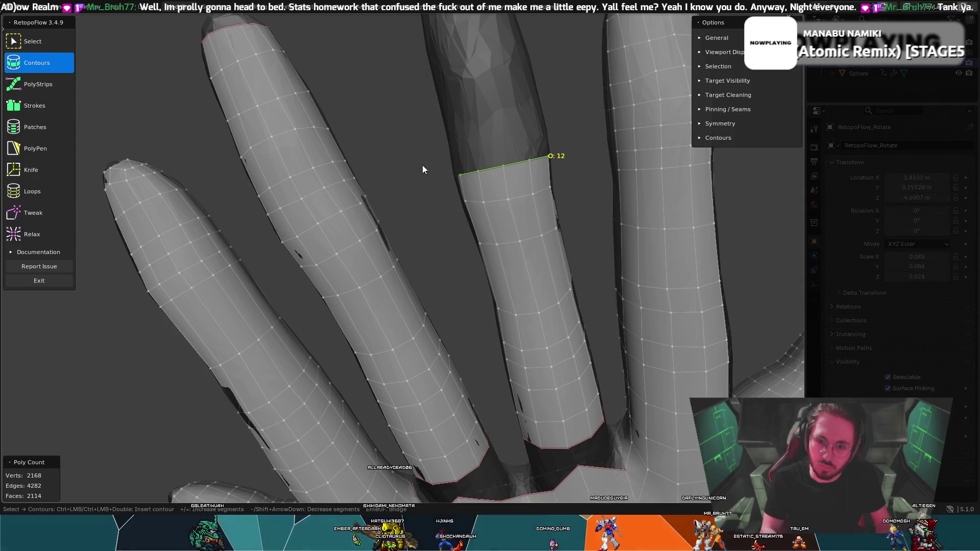
- Add further rings up the finger, undoing the one placed too near the tip
left_click_drag(571, 125, 549, 112, "ctrl")
middle_click_drag(478, 96, 427, 87)
left_click_drag(506, 75, 549, 77, "ctrl")
mouse_move(556, 39)
middle_mouse_down()
mouse_move(565, 81)
mouse_move(542, 118)
middle_mouse_up()
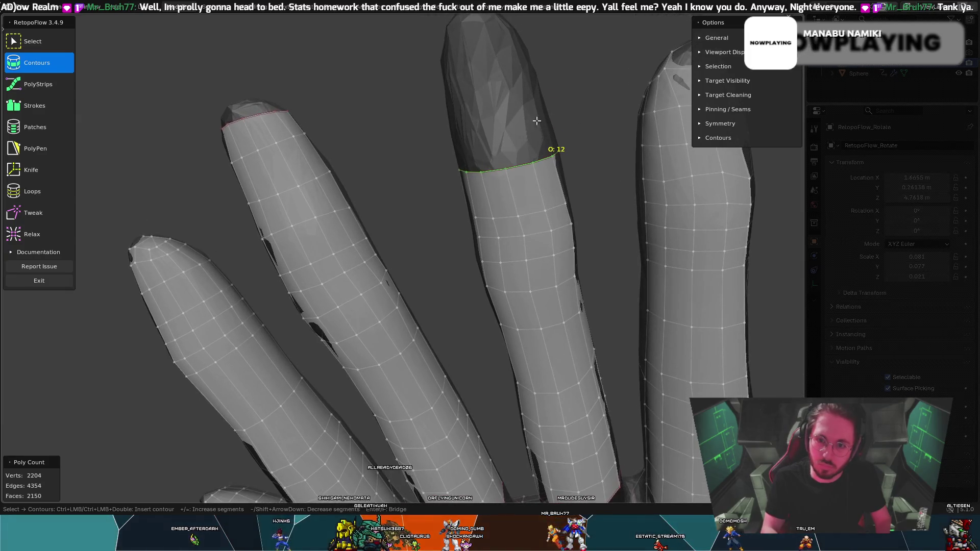
key("ctrl+z")
left_click_drag(541, 151, 565, 145, "ctrl")
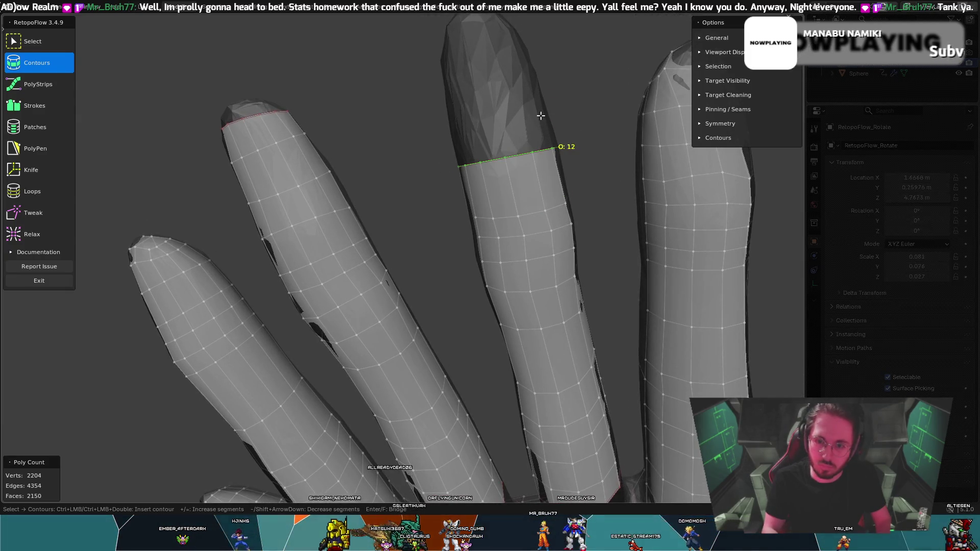
- Extend the strip across the dark fingertip to a final ring just below the tip
left_click_drag(442, 173, 580, 148, "ctrl")
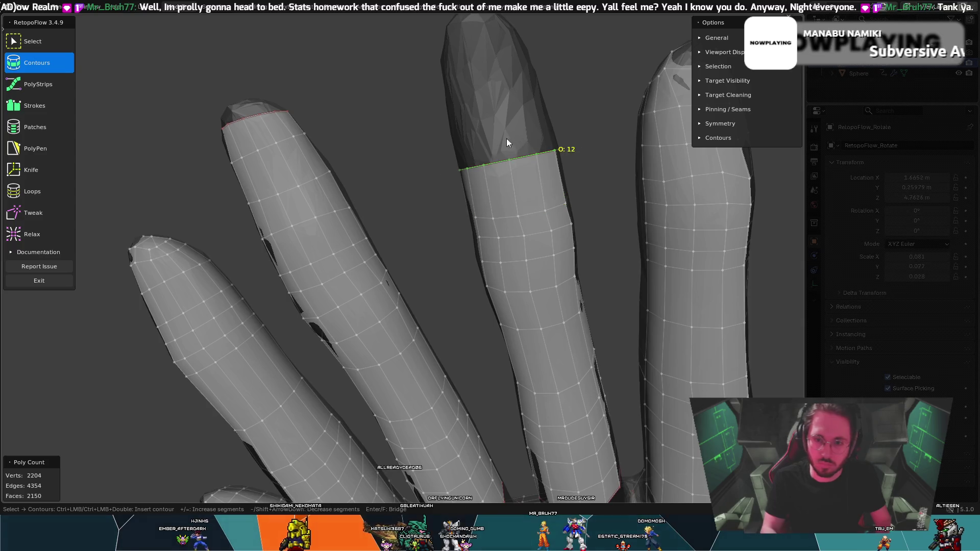
left_click_drag(441, 132, 572, 103, "ctrl")
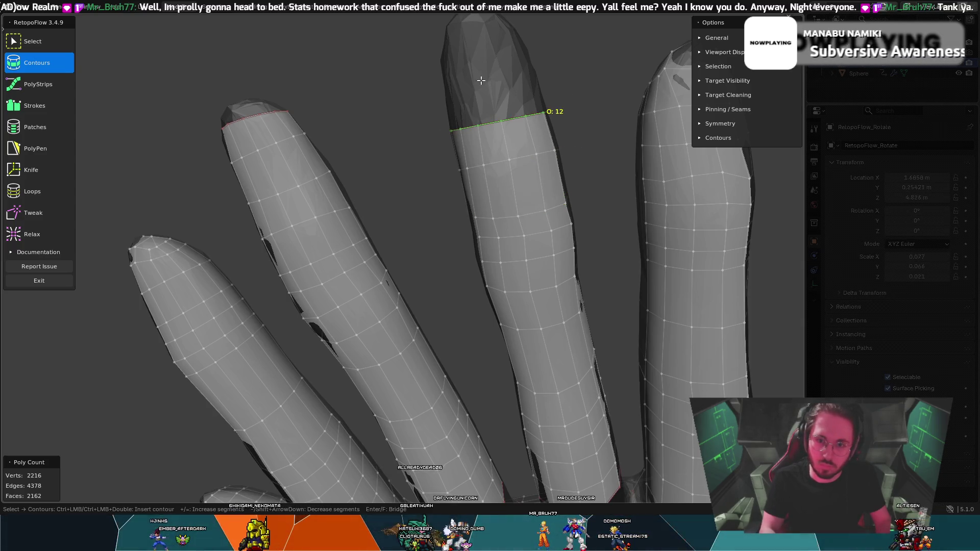
mouse_move(572, 103)
middle_mouse_down()
mouse_move(437, 40)
mouse_move(425, 61)
middle_mouse_up()
left_click_drag(430, 65, 528, 44, "ctrl")
middle_click_drag(528, 44, 519, 77)
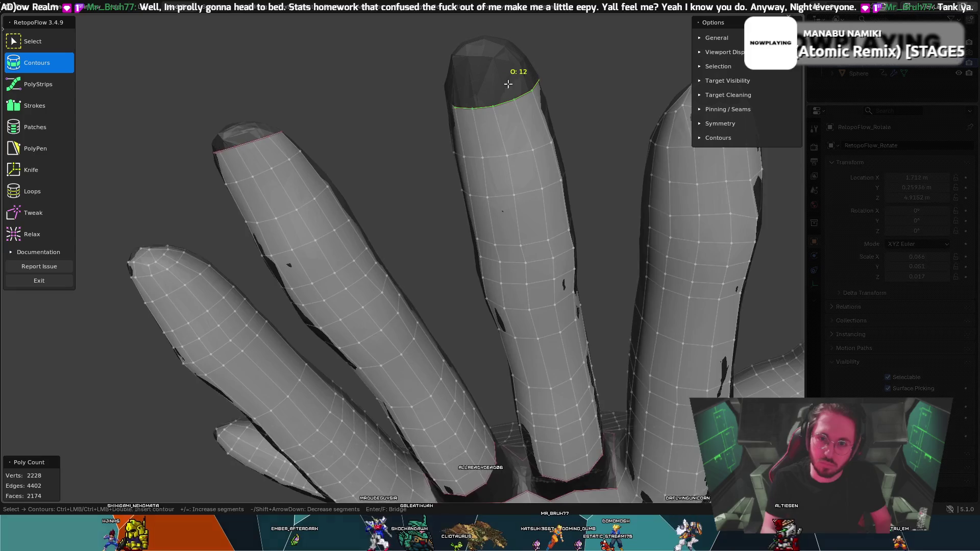
key("ctrl+z")
left_click_drag(432, 102, 583, 86, "ctrl")
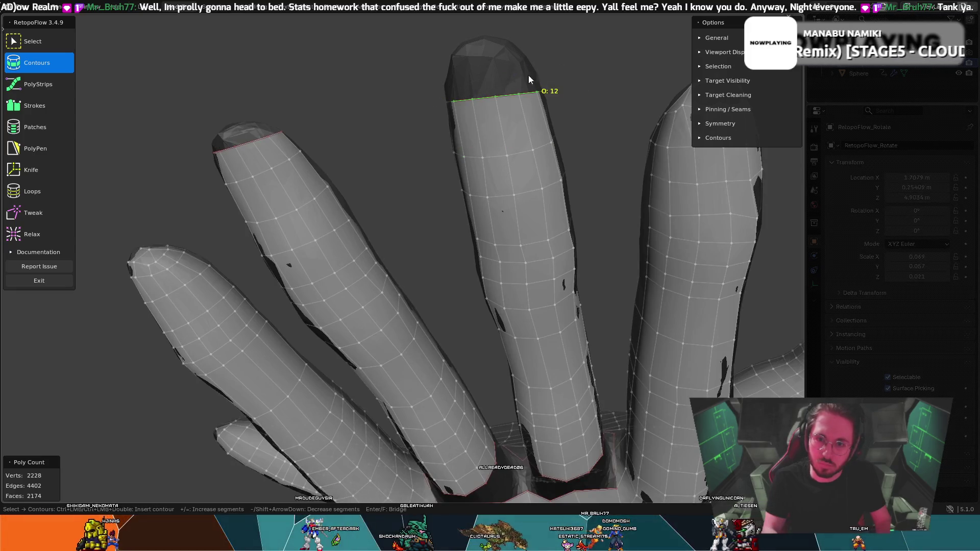
middle_click_drag(442, 70, 445, 53)
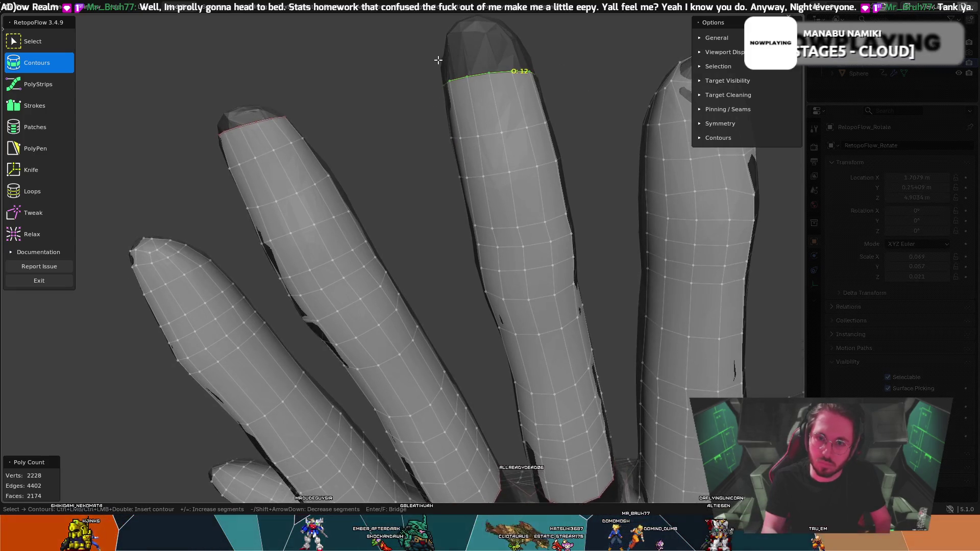
left_click_drag(458, 52, 543, 35, "ctrl")
mouse_move(543, 35)
middle_mouse_down()
mouse_move(506, 59)
mouse_move(381, 63)
mouse_move(339, 45)
mouse_move(375, 71)
mouse_move(379, 121)
mouse_move(417, 91)
mouse_move(425, 54)
mouse_move(414, 130)
middle_mouse_up()
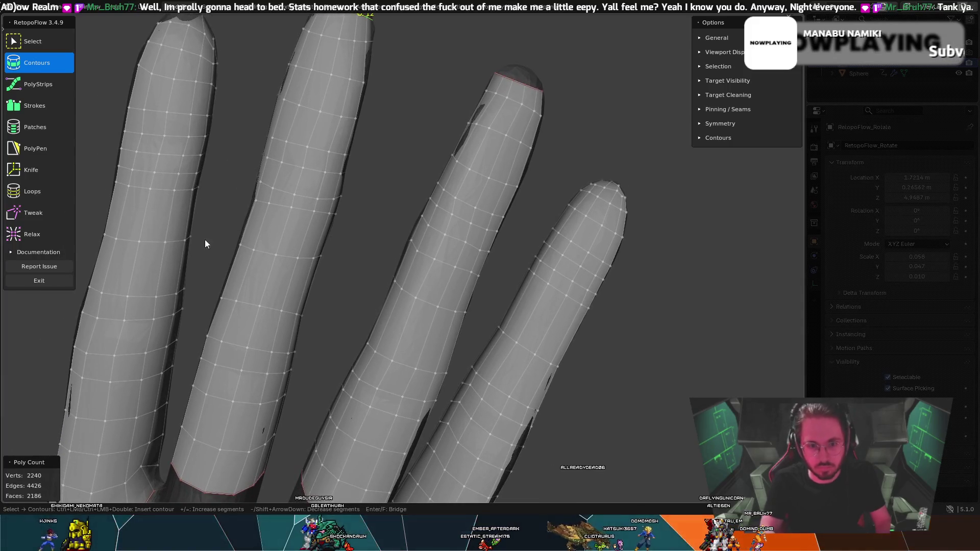
- Relax the vertex spacing along the middle finger with the Relax brush
left_click(32, 234)
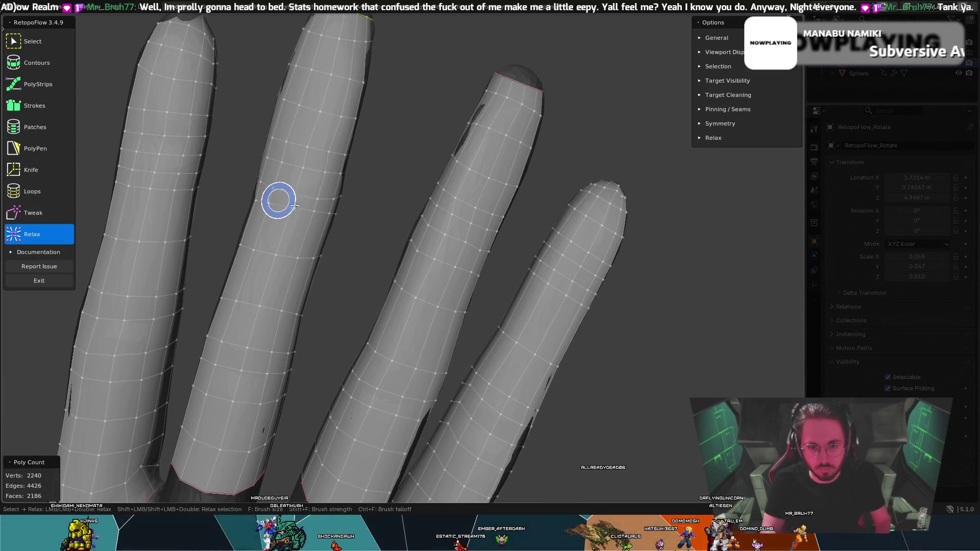
mouse_move(311, 204)
left_mouse_down()
mouse_move(326, 204)
mouse_move(285, 194)
mouse_move(326, 186)
mouse_move(333, 198)
left_mouse_up()
mouse_move(338, 214)
middle_mouse_down()
mouse_move(365, 212)
mouse_move(366, 193)
mouse_move(282, 189)
middle_mouse_up()
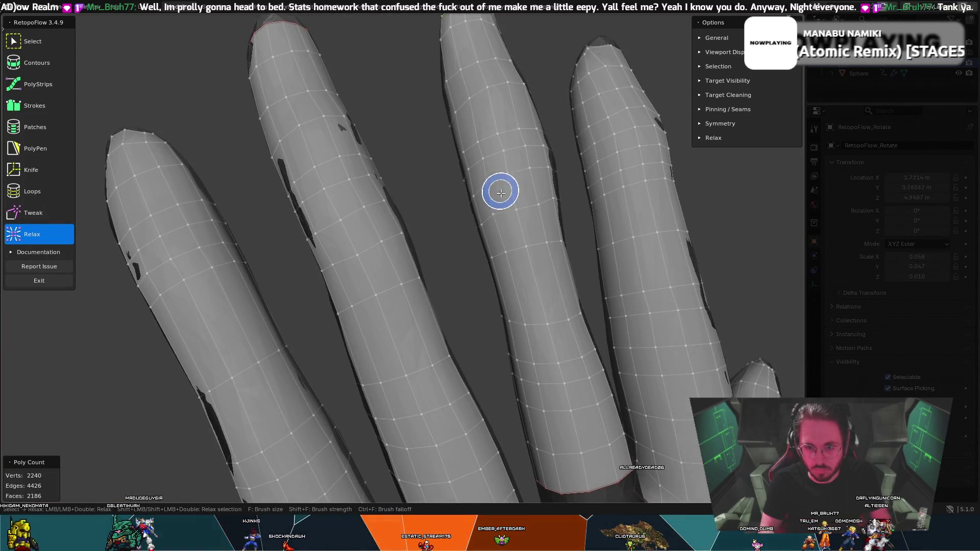
key("t")
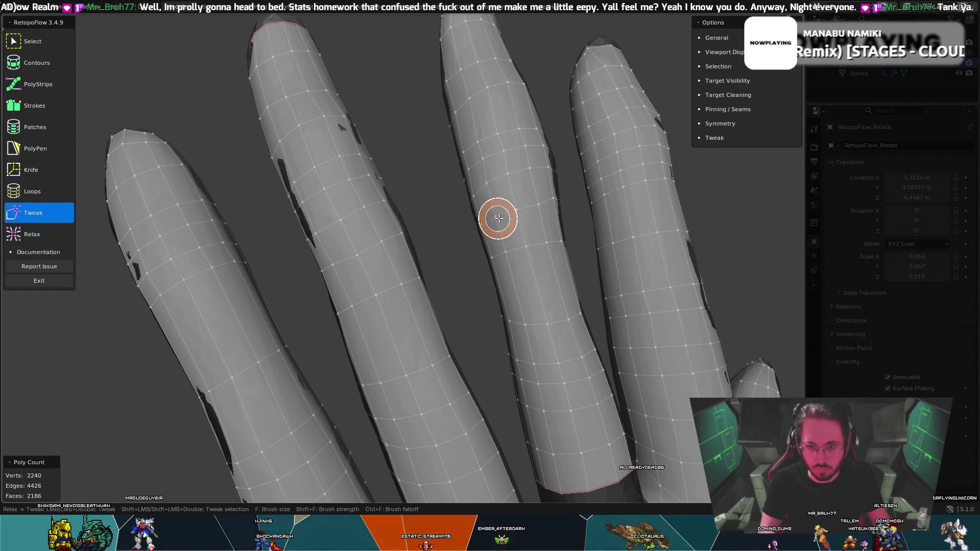
key("shift+t")
mouse_move(547, 189)
middle_mouse_down()
mouse_move(520, 177)
mouse_move(573, 201)
mouse_move(546, 202)
middle_mouse_up()
- Alternate the Tweak and Relax brushes to smooth each finger, checking from several angles
key("t")
key("shift+t")
key("t")
key("shift+t")
mouse_move(550, 134)
middle_mouse_down()
mouse_move(519, 171)
mouse_move(444, 204)
mouse_move(402, 301)
mouse_move(396, 297)
mouse_move(442, 261)
middle_mouse_up()
middle_click_drag(362, 341, 433, 278)
key("t")
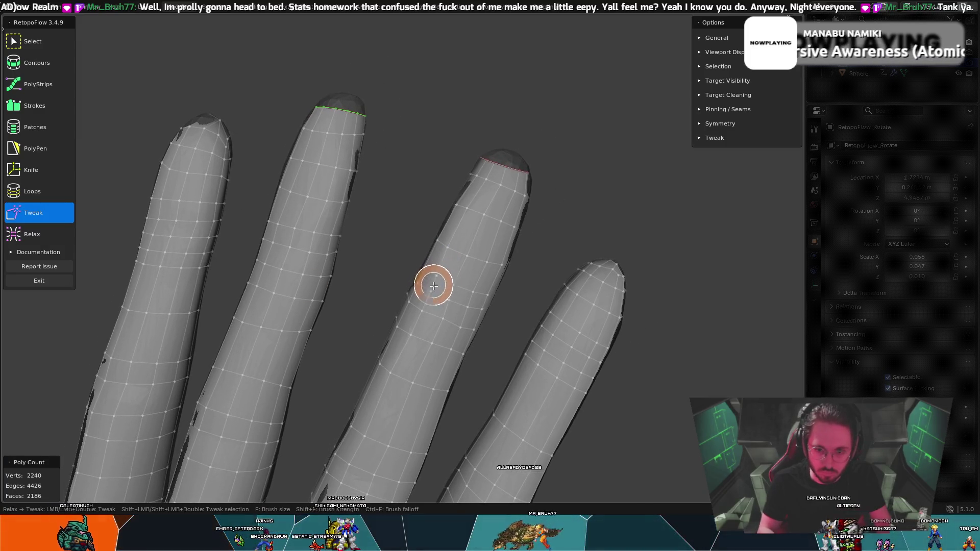
key("9")
middle_click_drag(433, 274, 481, 240)
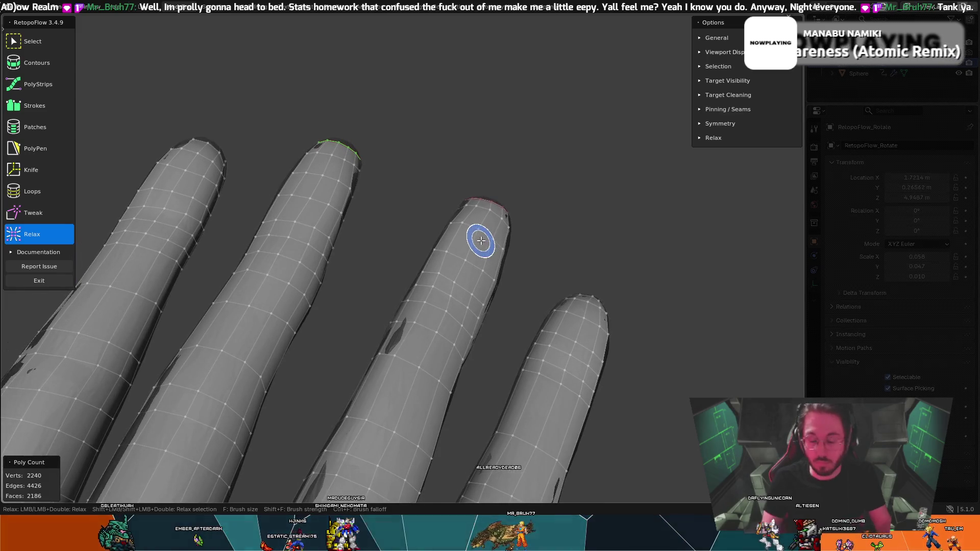
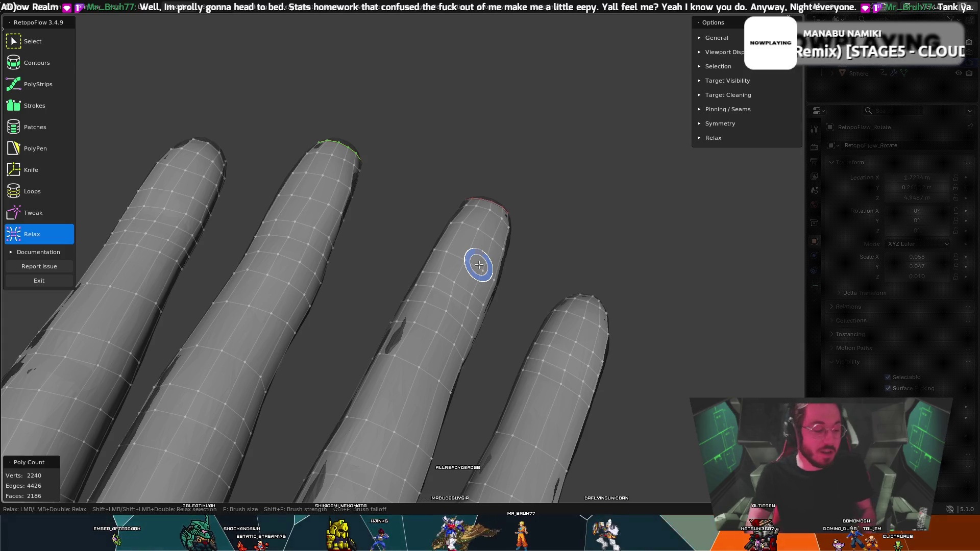
- Orbit in close on the fingers so they stand upright, trying Tweak and then Relax
mouse_move(495, 264)
middle_mouse_down()
mouse_move(525, 286)
mouse_move(499, 324)
middle_mouse_up()
mouse_move(367, 393)
middle_mouse_down()
mouse_move(370, 357)
mouse_move(361, 356)
mouse_move(503, 405)
mouse_move(461, 387)
middle_mouse_up()
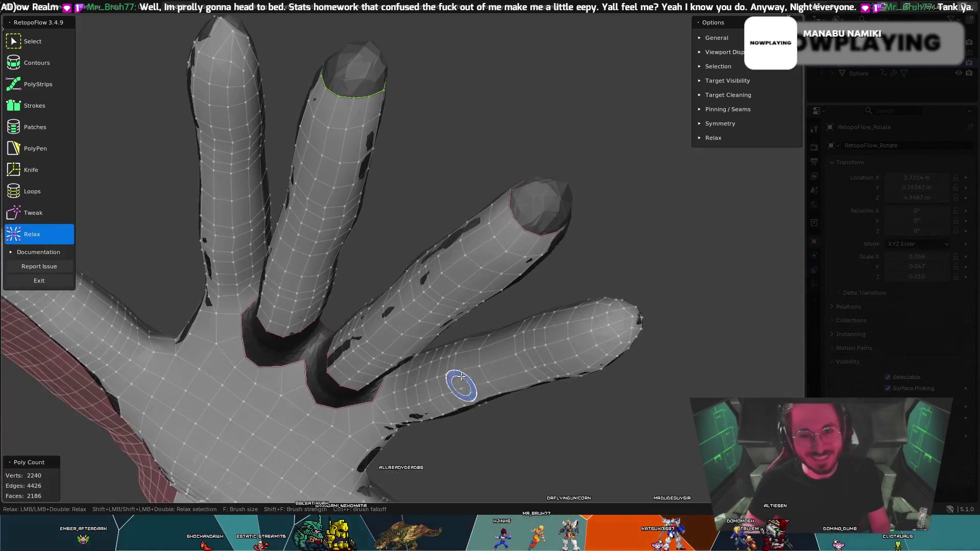
mouse_move(538, 179)
middle_mouse_down()
mouse_move(578, 118)
mouse_move(528, 144)
mouse_move(550, 127)
mouse_move(348, 134)
mouse_move(521, 92)
middle_mouse_up()
key("t")
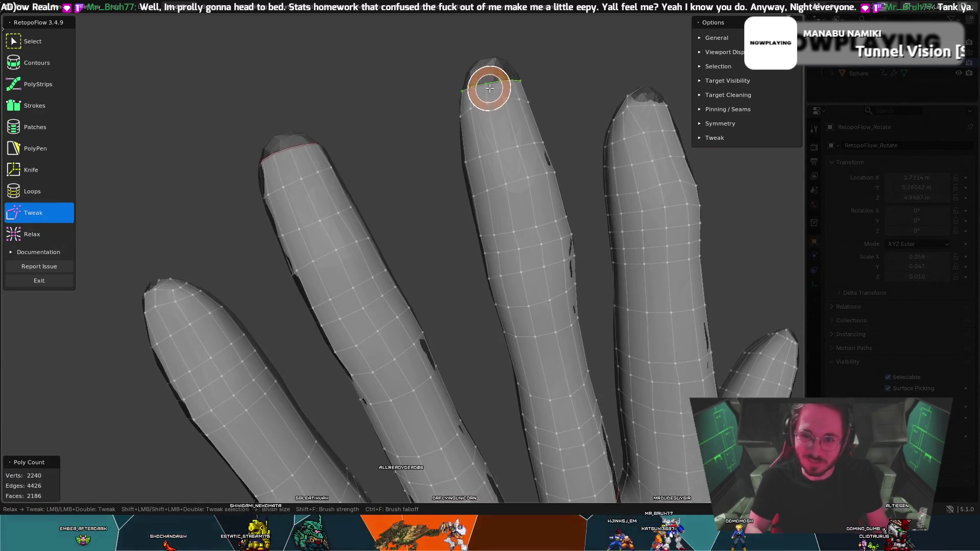
key("ctrl+shift+x")
middle_click_drag(542, 68, 516, 87)
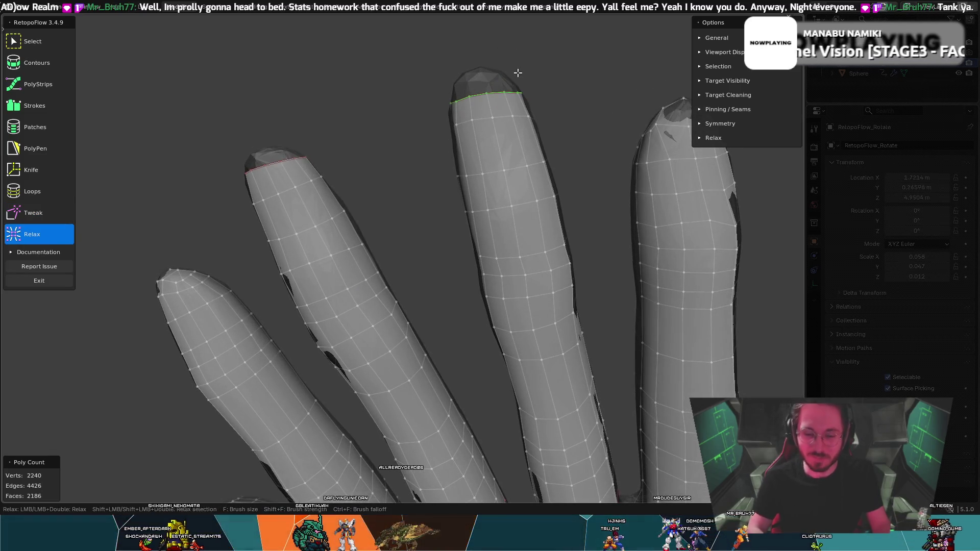
mouse_move(607, 252)
middle_mouse_down()
mouse_move(567, 240)
mouse_move(588, 230)
middle_mouse_up()
- Cycle Tweak and Relax once more, then make PolyPen the active tool
key("ctrl+shift+t")
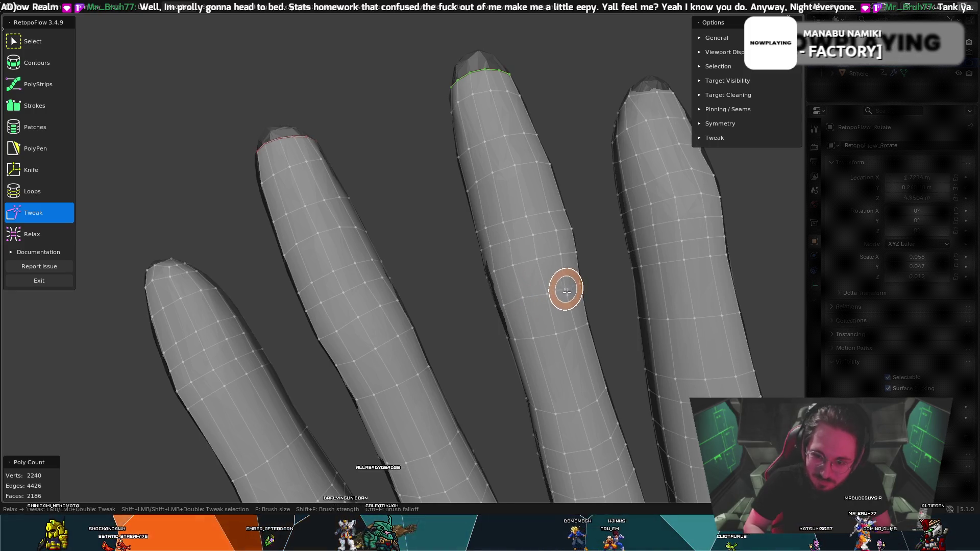
key("ctrl+shift+x")
mouse_move(580, 287)
middle_mouse_down()
mouse_move(569, 240)
mouse_move(383, 269)
mouse_move(432, 187)
mouse_move(429, 123)
mouse_move(451, 237)
mouse_move(443, 220)
middle_mouse_up()
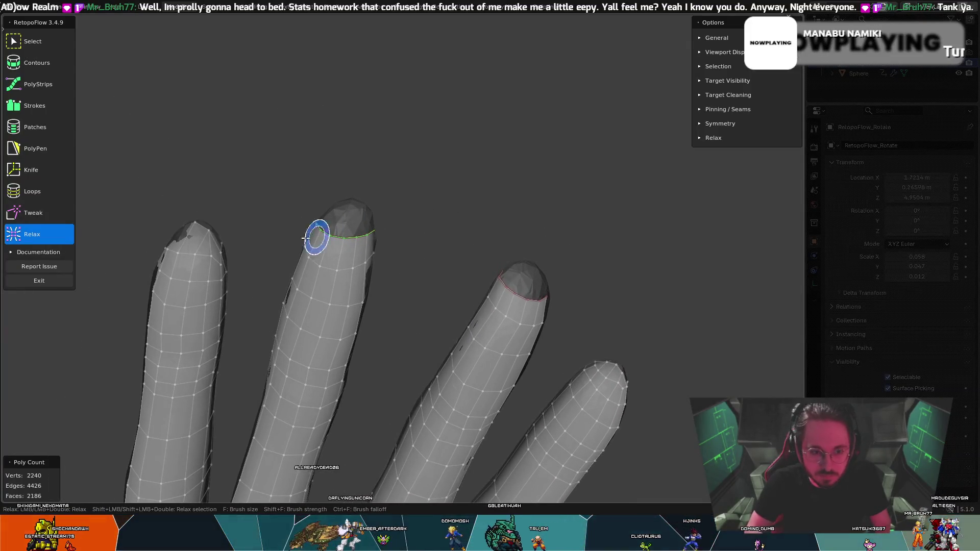
left_click(23, 151)
mouse_move(355, 234)
middle_mouse_down()
mouse_move(363, 202)
mouse_move(385, 182)
mouse_move(391, 215)
mouse_move(336, 243)
middle_mouse_up()
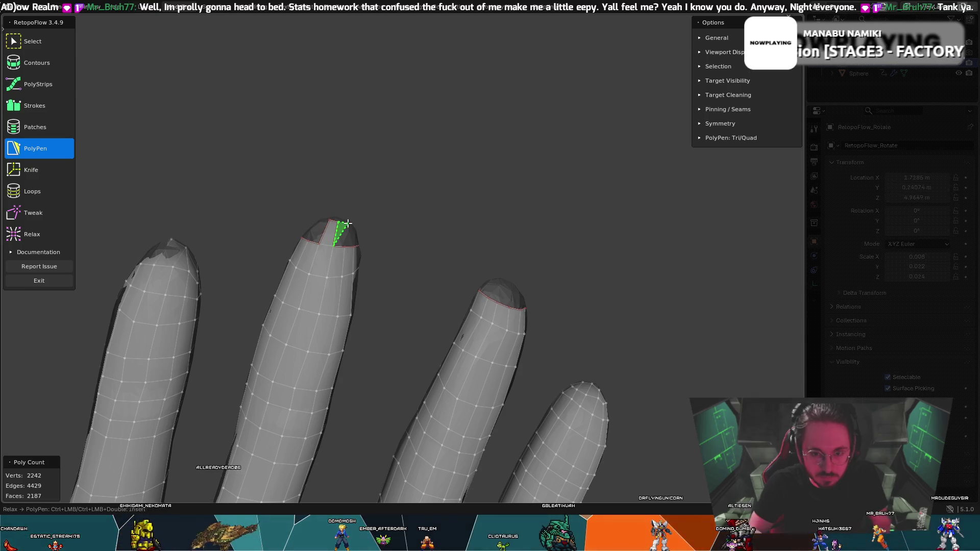
- Brush the fingertip vertices to the right with Tweak, then return to PolyPen
mouse_move(382, 210)
middle_mouse_down()
mouse_move(314, 235)
mouse_move(201, 237)
mouse_move(200, 272)
mouse_move(139, 301)
mouse_move(135, 343)
mouse_move(431, 317)
mouse_move(490, 267)
mouse_move(471, 274)
mouse_move(471, 256)
mouse_move(440, 265)
mouse_move(425, 246)
mouse_move(426, 230)
mouse_move(441, 225)
mouse_move(483, 243)
mouse_move(479, 209)
mouse_move(468, 244)
mouse_move(455, 194)
mouse_move(460, 221)
middle_mouse_up()
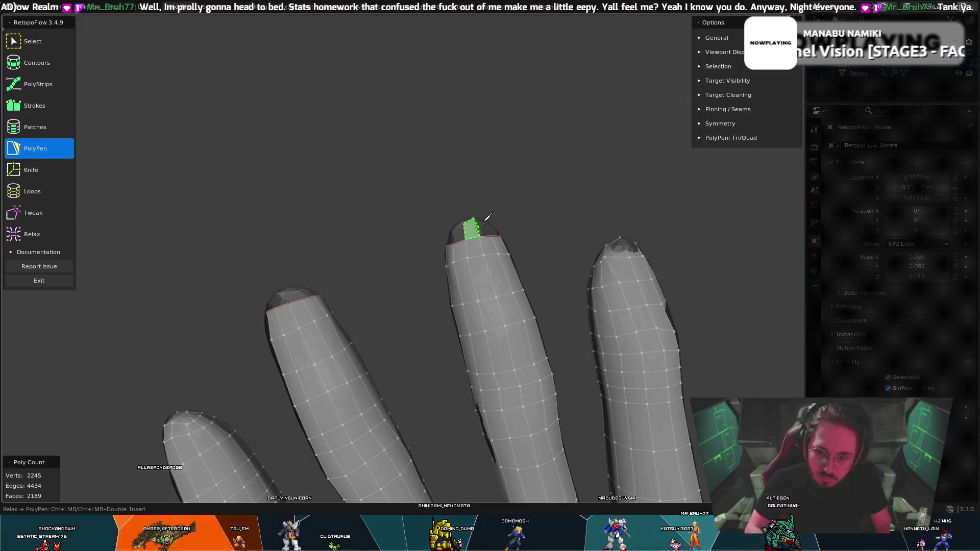
mouse_move(459, 221)
middle_mouse_down()
mouse_move(468, 266)
mouse_move(447, 280)
mouse_move(443, 329)
mouse_move(488, 283)
mouse_move(468, 242)
middle_mouse_up()
key("8")
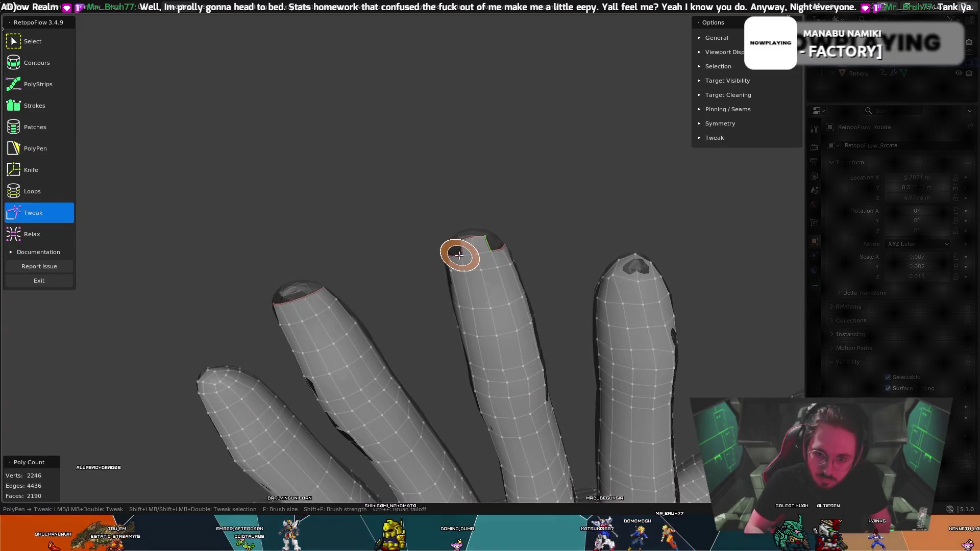
key("5")
key("8")
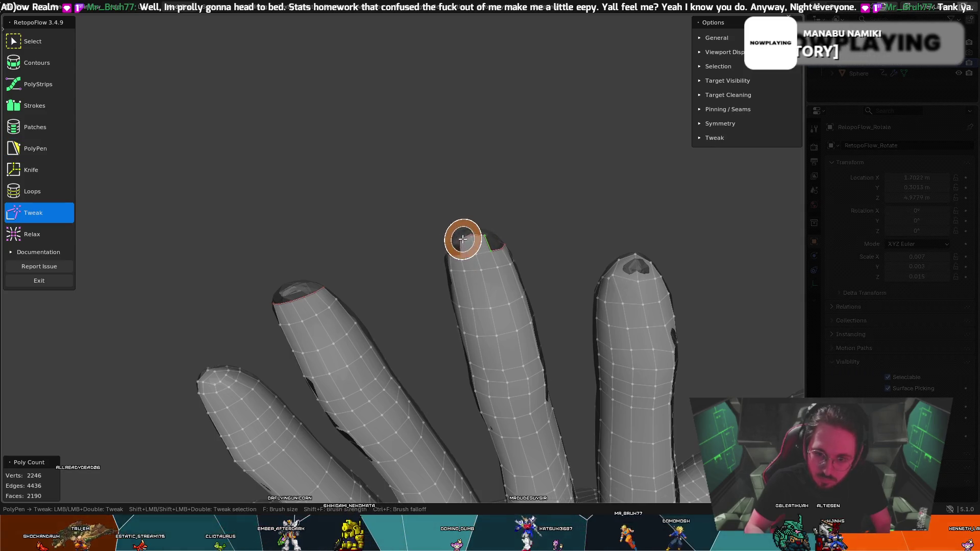
mouse_move(458, 236)
left_mouse_down()
mouse_move(483, 238)
mouse_move(468, 234)
left_mouse_up()
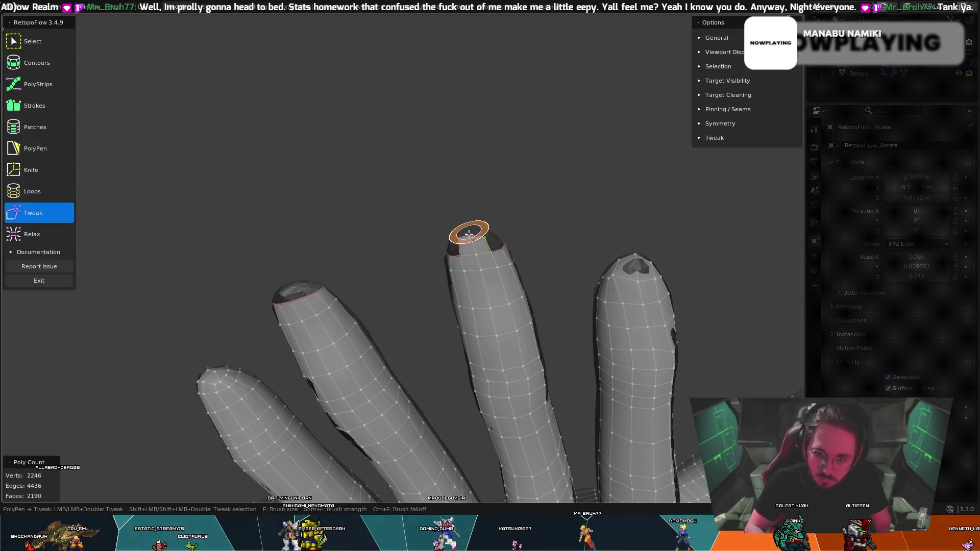
key("5")
- Alternate between Tweak and PolyPen, settling on an upright view of two fingers
mouse_move(484, 233)
middle_mouse_down()
mouse_move(498, 216)
mouse_move(328, 255)
mouse_move(334, 265)
middle_mouse_up()
key("8")
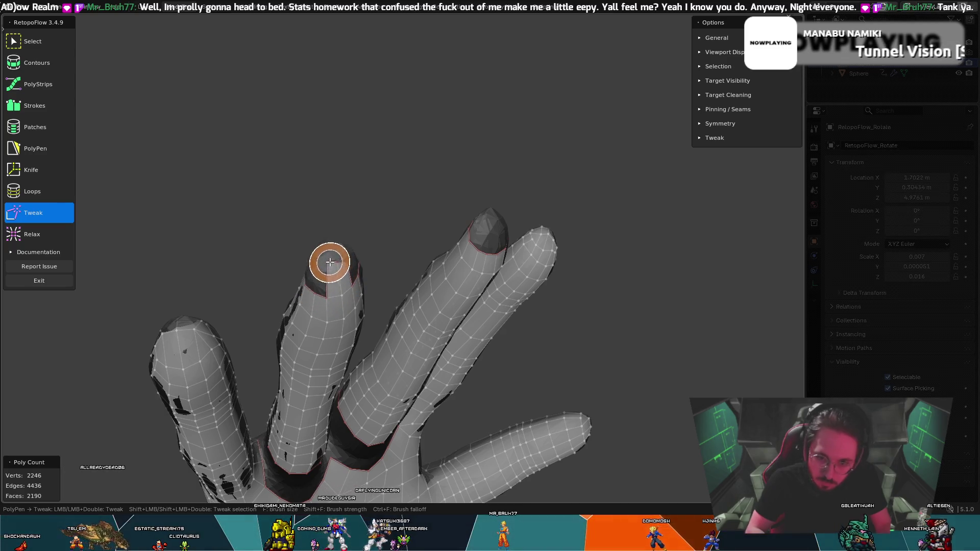
key("5")
mouse_move(355, 268)
middle_mouse_down()
mouse_move(335, 262)
mouse_move(336, 229)
mouse_move(247, 228)
mouse_move(212, 182)
mouse_move(160, 220)
mouse_move(313, 292)
mouse_move(493, 251)
mouse_move(486, 232)
mouse_move(428, 233)
mouse_move(411, 267)
mouse_move(485, 257)
middle_mouse_up()
key("8")
key("5")
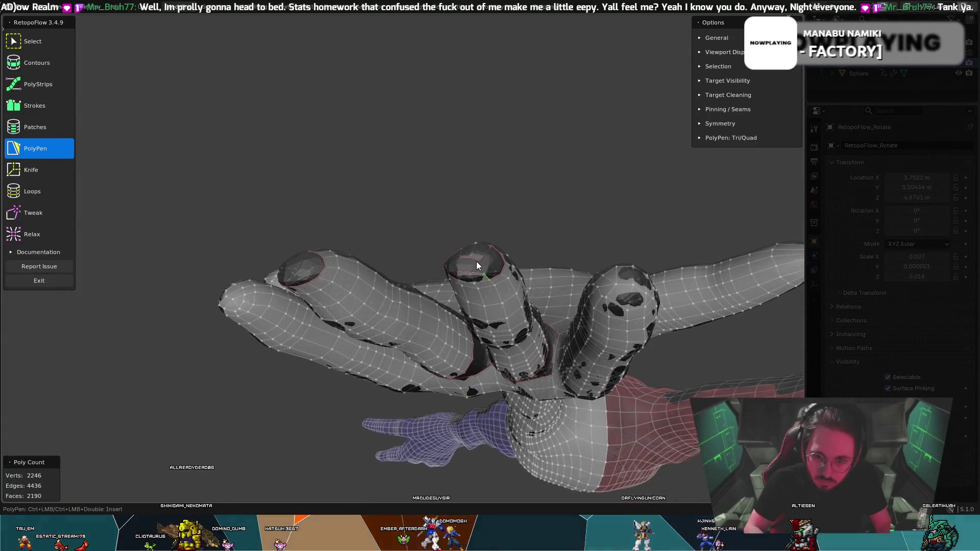
key("t")
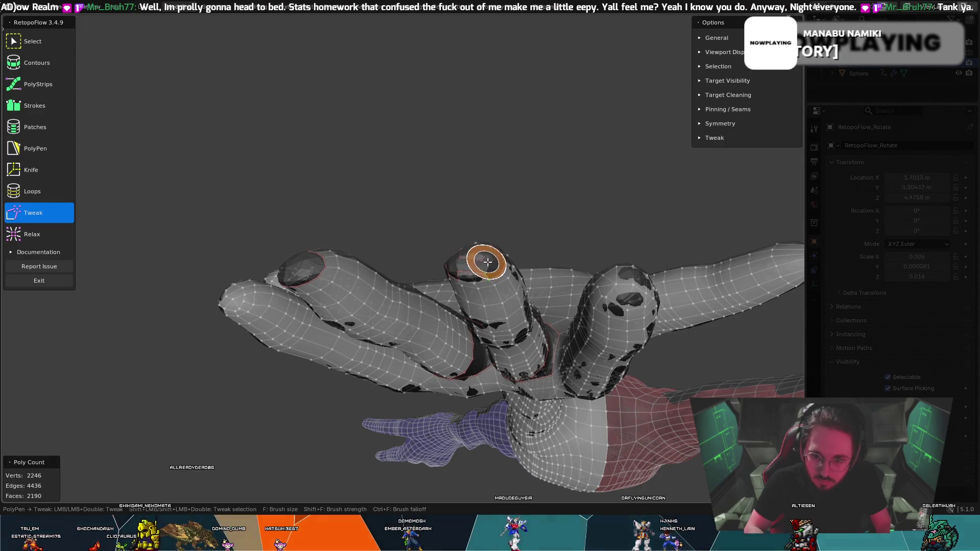
mouse_move(491, 249)
middle_mouse_down()
mouse_move(532, 203)
mouse_move(480, 243)
mouse_move(320, 225)
mouse_move(327, 247)
middle_mouse_up()
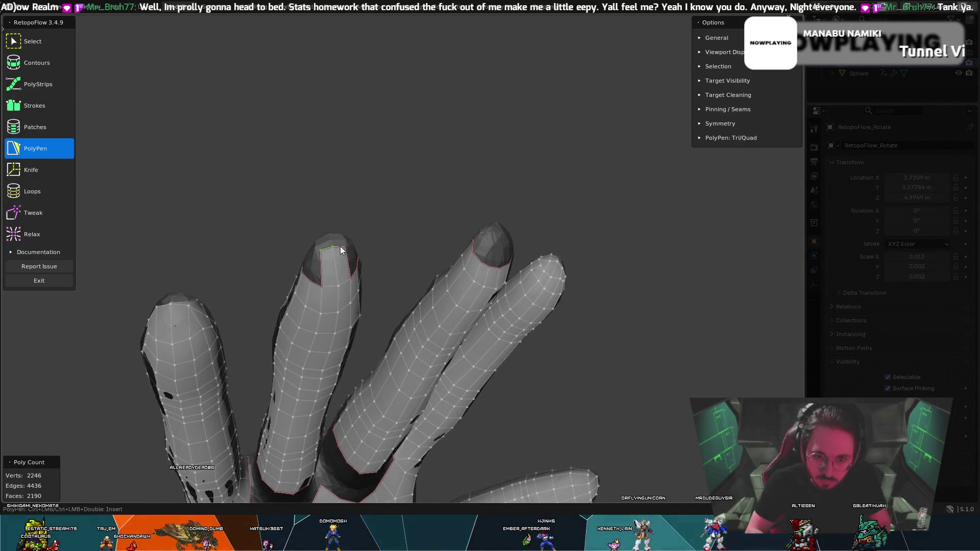
- Select the faulty fingertip edges and delete them
left_click(340, 248)
key("x")
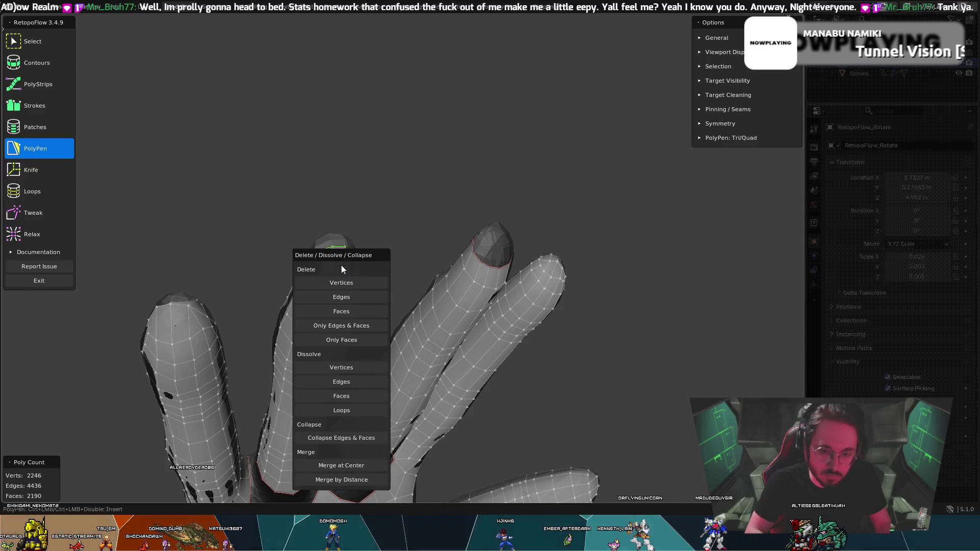
left_click(342, 297)
mouse_move(378, 229)
middle_mouse_down()
mouse_move(397, 235)
mouse_move(387, 270)
mouse_move(385, 241)
mouse_move(373, 249)
middle_mouse_up()
key("9")
key("5")
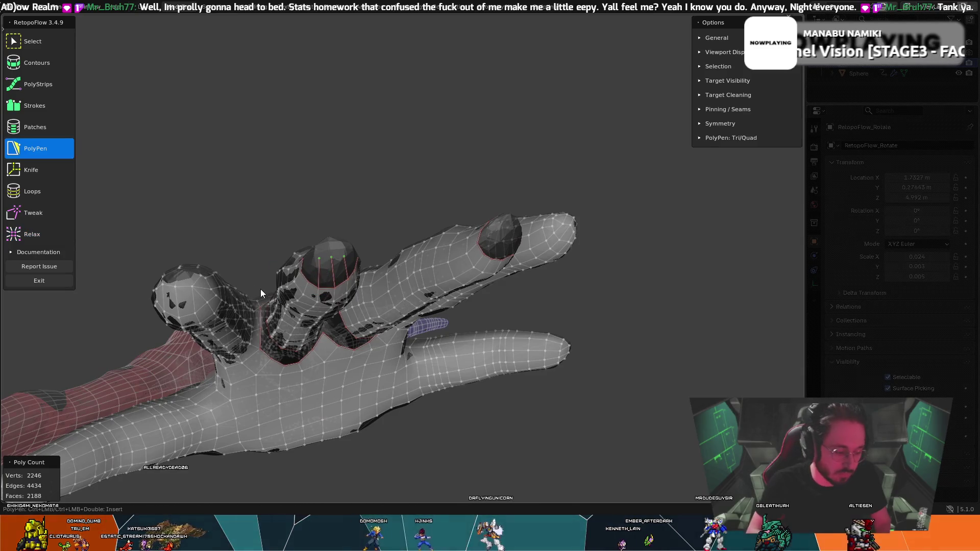
- Delete the leftover stray vertices at the fingertip
key("x")
key("x")
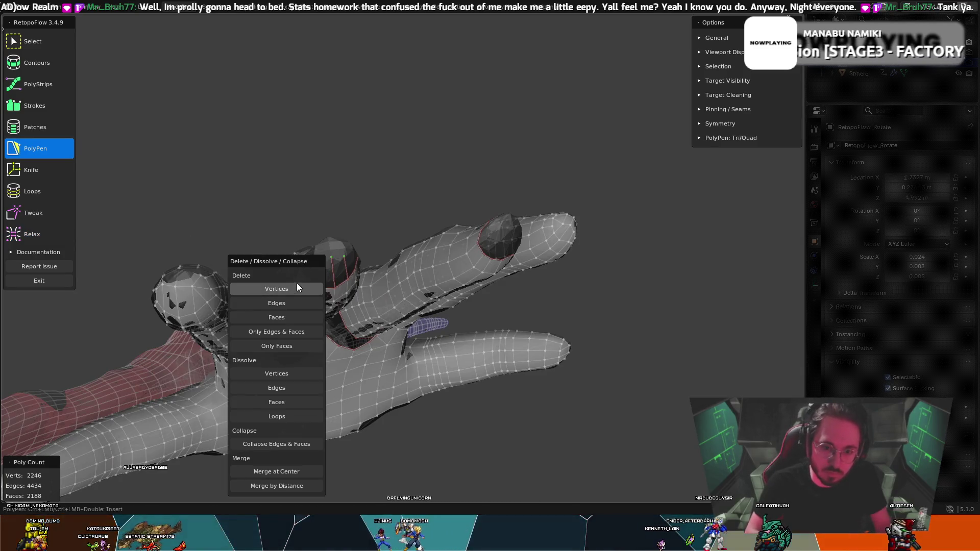
left_click(298, 287)
mouse_move(322, 271)
middle_mouse_down()
mouse_move(320, 246)
mouse_move(339, 236)
mouse_move(333, 259)
mouse_move(334, 231)
mouse_move(327, 273)
mouse_move(259, 277)
mouse_move(351, 247)
mouse_move(339, 284)
mouse_move(320, 256)
middle_mouse_up()
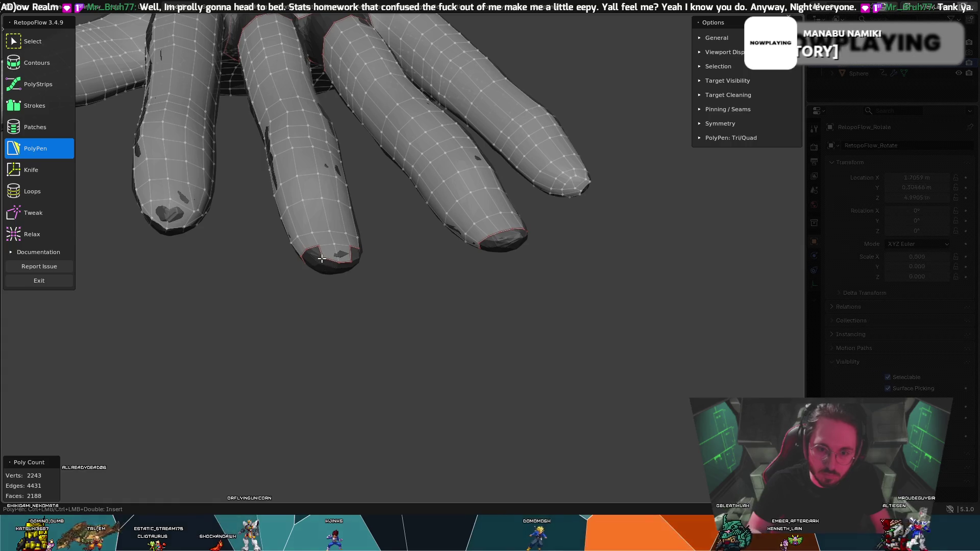
key("t")
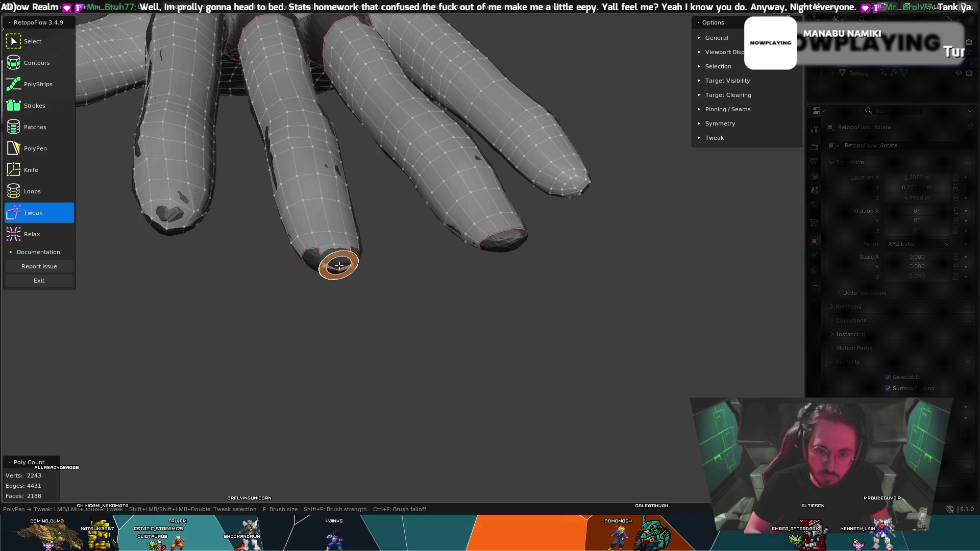
mouse_move(337, 262)
middle_mouse_down()
mouse_move(363, 170)
mouse_move(328, 225)
middle_mouse_up()
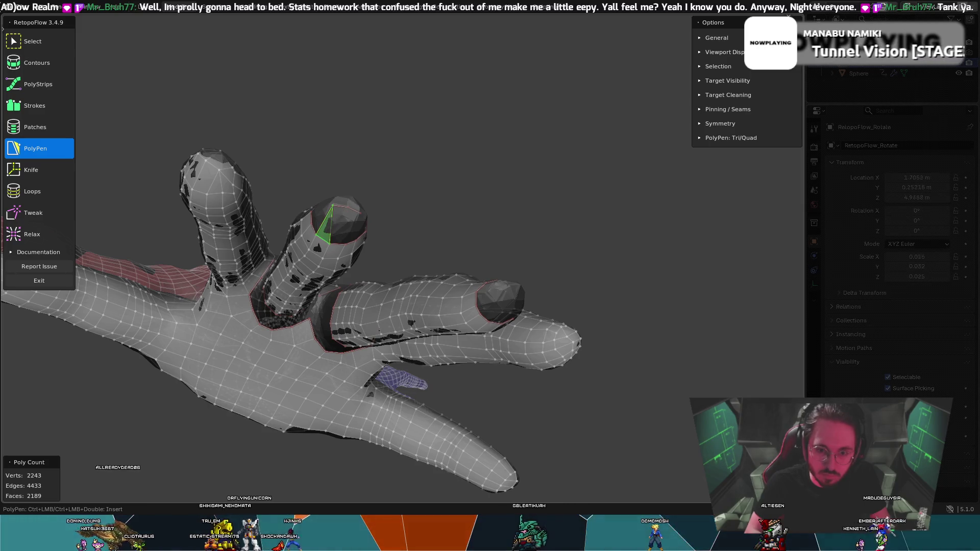
- Add a new quad at the open fingertip and pull its vertices to the right
left_click(349, 208, "ctrl")
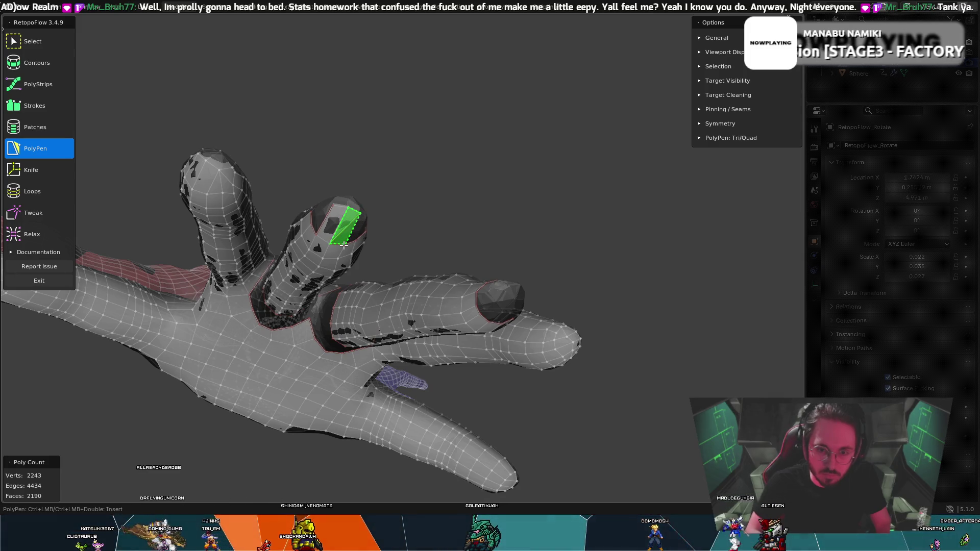
mouse_move(354, 187)
middle_mouse_down()
mouse_move(350, 175)
mouse_move(374, 202)
mouse_move(353, 219)
middle_mouse_up()
key("8")
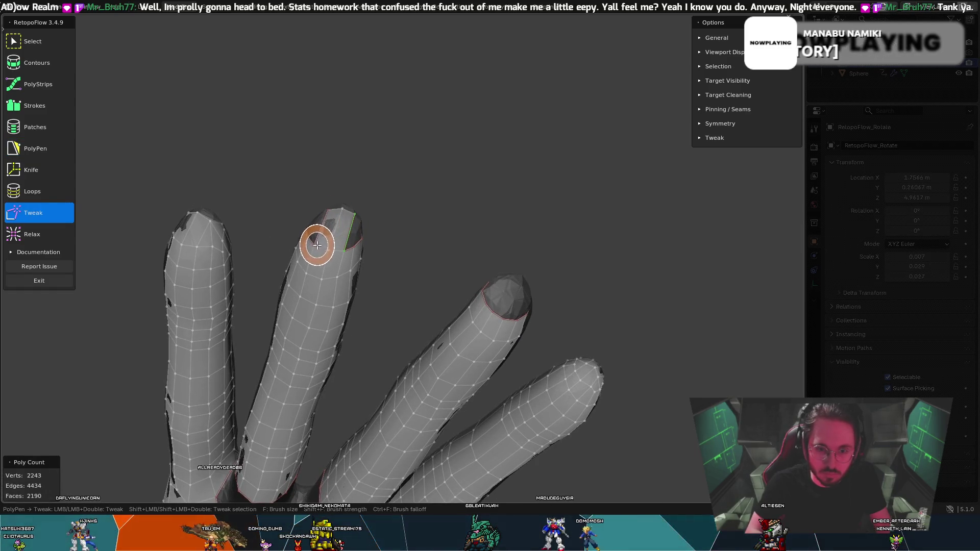
mouse_move(319, 235)
left_mouse_down()
mouse_move(341, 250)
mouse_move(351, 242)
left_mouse_up()
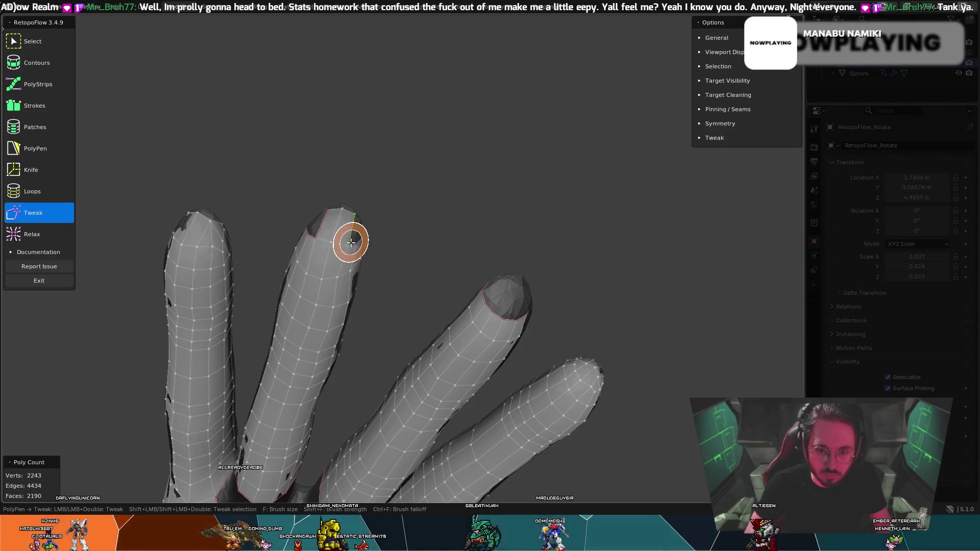
key("5")
- Toggle between Tweak and PolyPen on the second fingertip while re-angling the fingers
middle_click_drag(400, 231, 318, 236)
key("8")
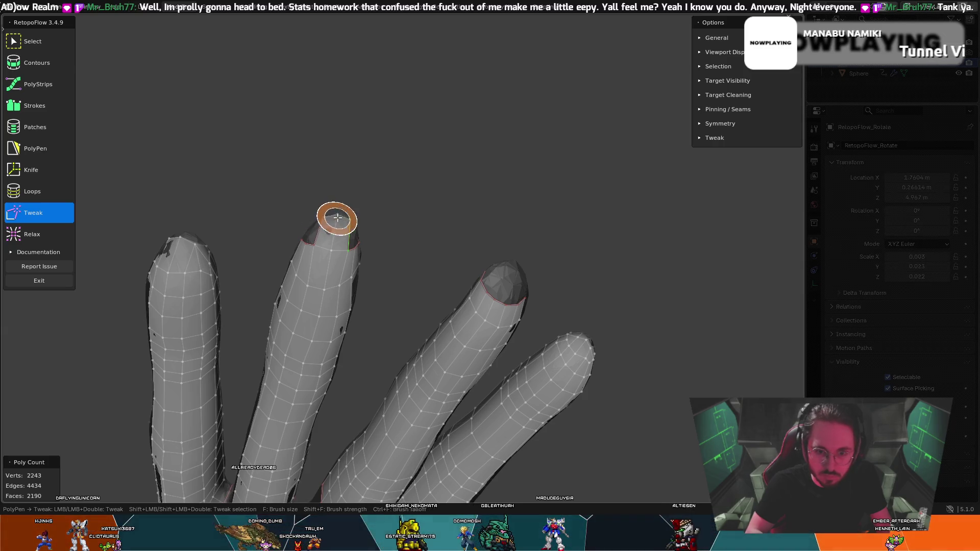
key("5")
key("8")
key("5")
mouse_move(347, 215)
middle_mouse_down()
mouse_move(240, 184)
mouse_move(197, 195)
mouse_move(462, 254)
mouse_move(451, 272)
mouse_move(459, 181)
mouse_move(472, 229)
mouse_move(586, 287)
mouse_move(385, 222)
mouse_move(420, 246)
middle_mouse_up()
- Shift the middle fingertip's vertices to the right with Tweak
key("t")
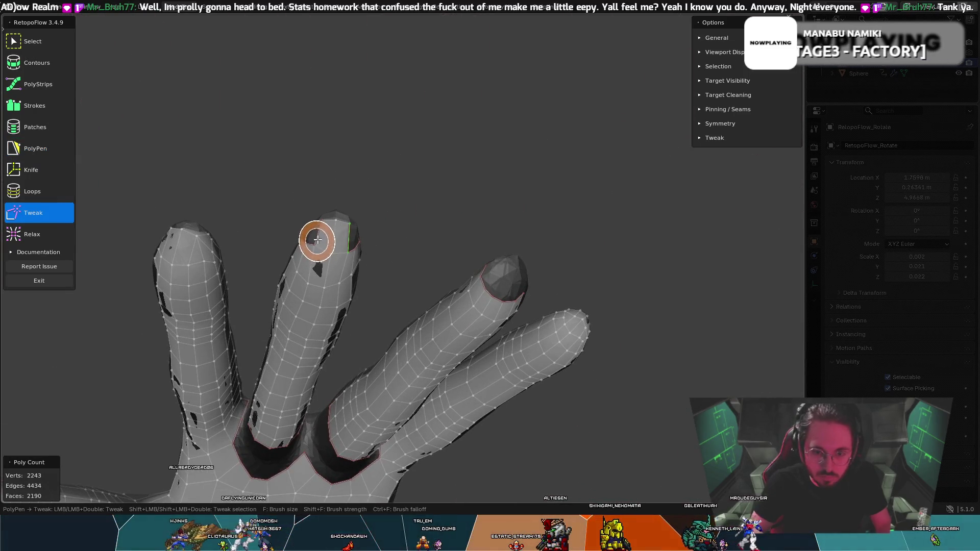
left_click_drag(334, 246, 354, 251)
key("p")
mouse_move(348, 244)
middle_mouse_down()
mouse_move(352, 215)
mouse_move(345, 238)
middle_mouse_up()
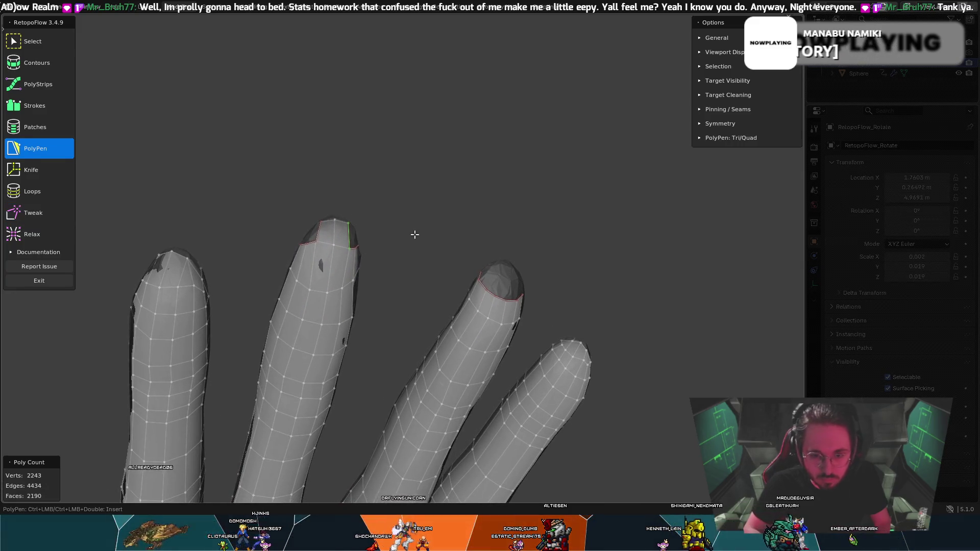
key("t")
mouse_move(410, 240)
middle_mouse_down()
mouse_move(414, 229)
mouse_move(354, 194)
middle_mouse_up()
right_click(361, 274)
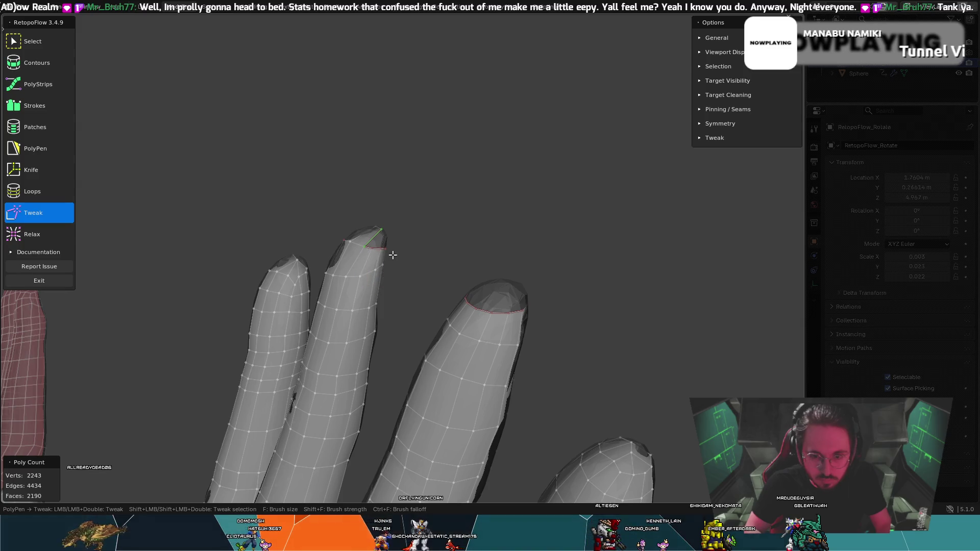
- Insert edge loops with Loops near the fingertip and around the third fingertip
middle_click_drag(391, 256, 368, 258)
key("7")
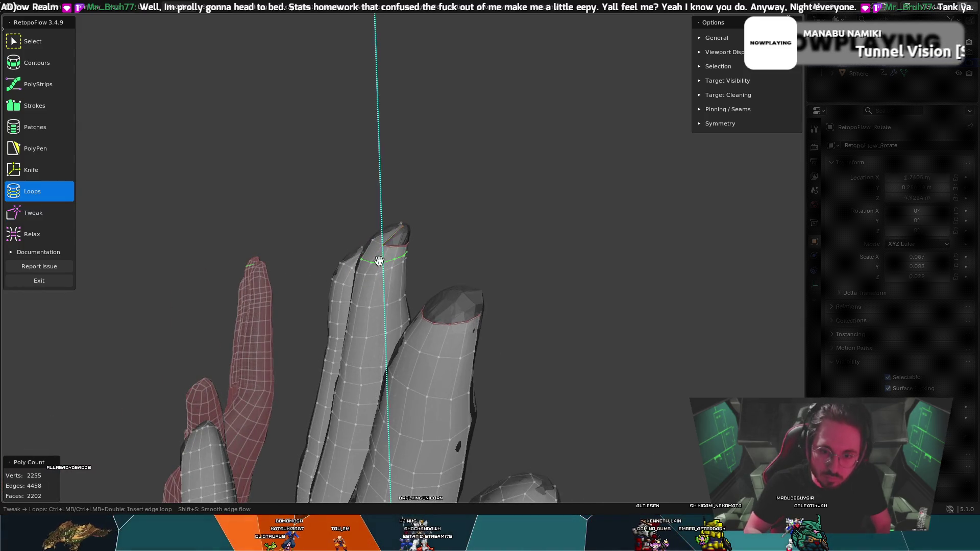
left_click(385, 258, "ctrl")
middle_click_drag(285, 232, 351, 254)
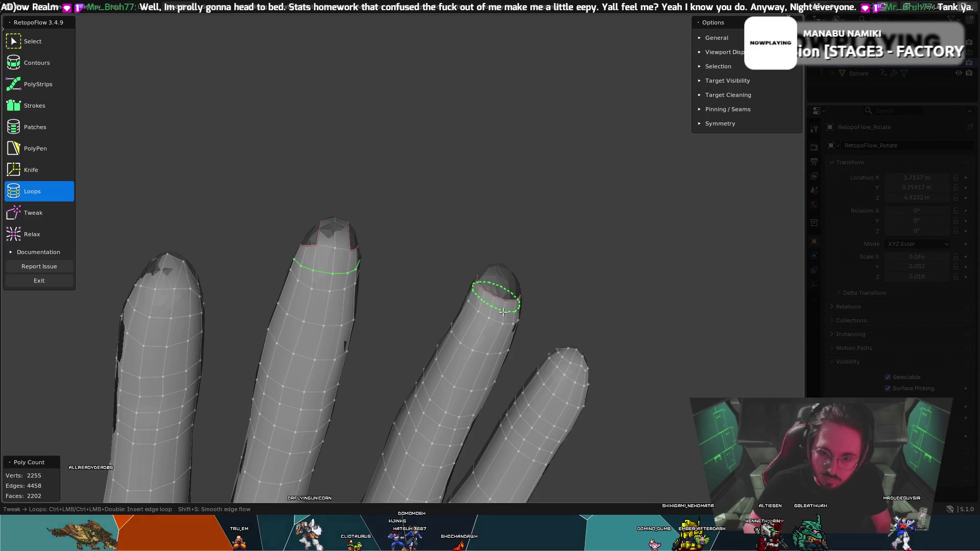
left_click(485, 303, "ctrl")
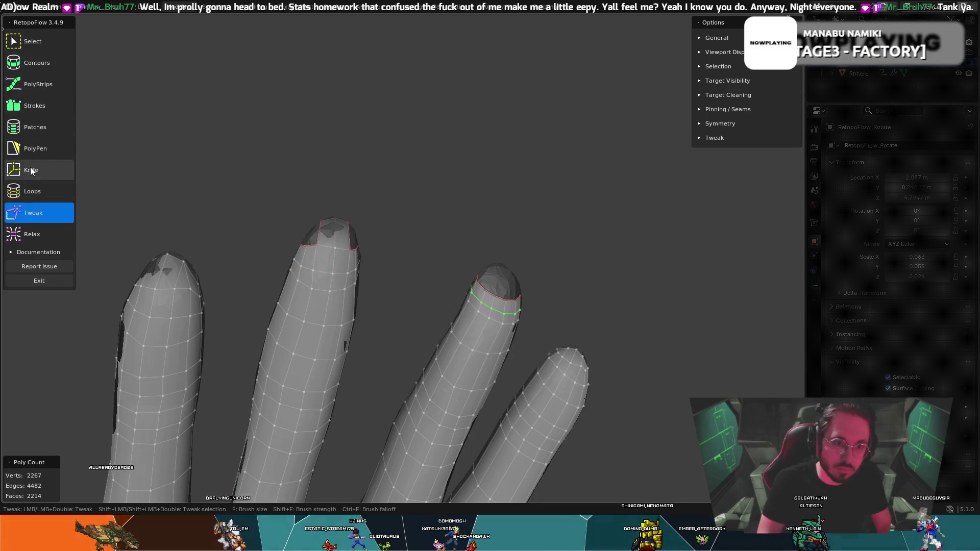
- Switch to PolyPen, toggling Tweak while orbiting to an upright side view of the fingers
left_click(41, 152)
mouse_move(338, 249)
middle_mouse_down()
mouse_move(437, 282)
mouse_move(341, 235)
middle_mouse_up()
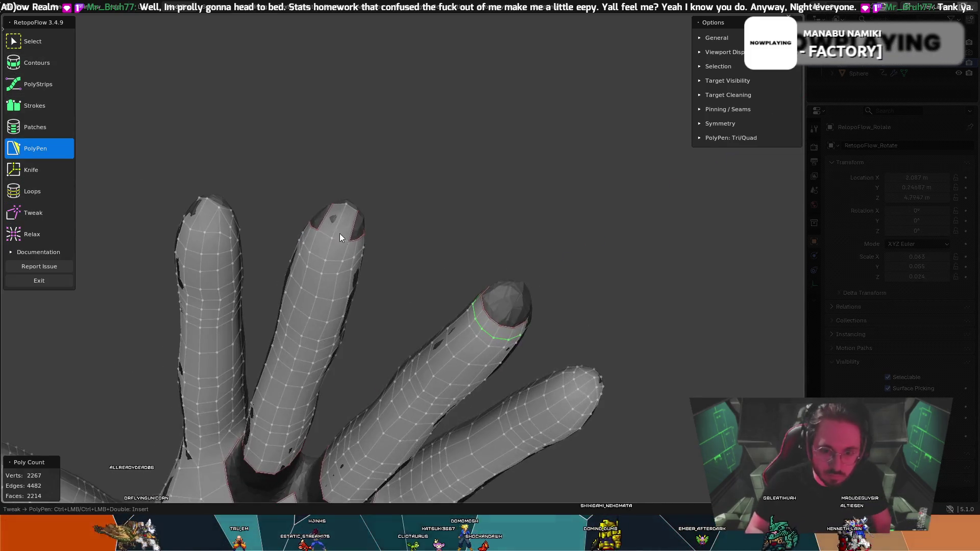
key("t")
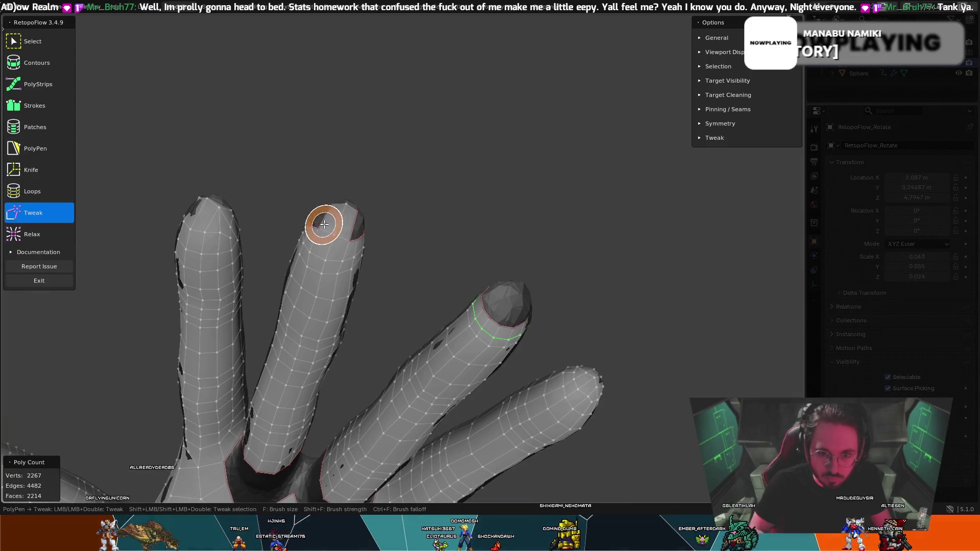
key("t")
mouse_move(345, 237)
middle_mouse_down()
mouse_move(355, 212)
mouse_move(443, 205)
mouse_move(348, 218)
mouse_move(461, 211)
mouse_move(394, 188)
mouse_move(469, 218)
mouse_move(416, 179)
mouse_move(468, 216)
mouse_move(451, 223)
mouse_move(494, 239)
middle_mouse_up()
key("t")
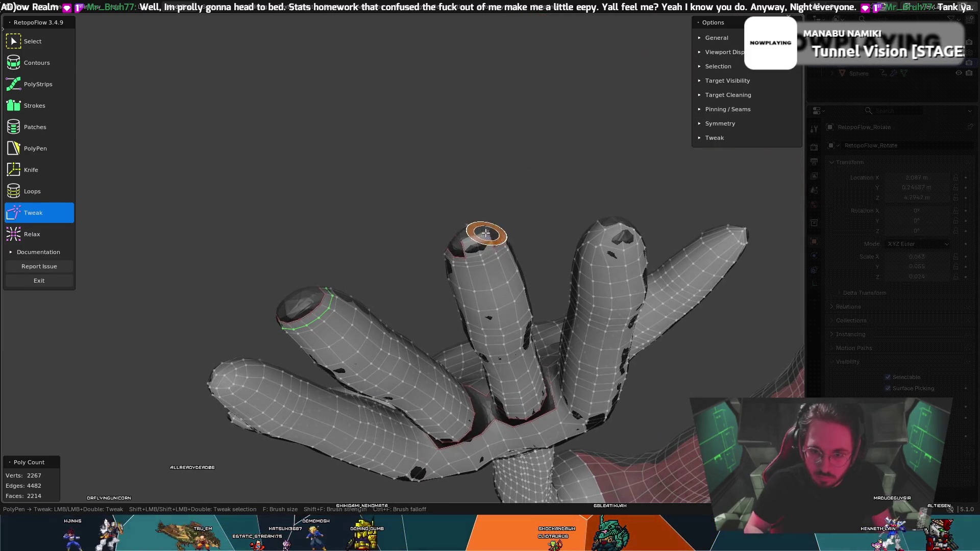
key("5")
mouse_move(488, 222)
middle_mouse_down()
mouse_move(541, 211)
mouse_move(484, 206)
mouse_move(491, 185)
mouse_move(436, 216)
mouse_move(339, 245)
mouse_move(391, 267)
mouse_move(334, 243)
middle_mouse_up()
- Reshape the retopo vertices at the middle fingertip with Tweak
key("t")
key("5")
key("t")
key("5")
key("t")
left_click_drag(321, 245, 350, 260)
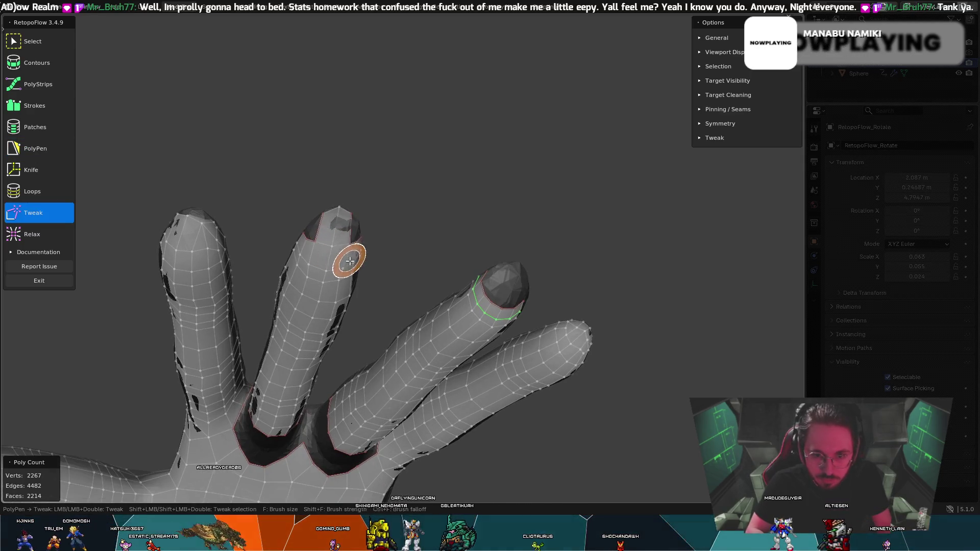
mouse_move(340, 260)
middle_mouse_down()
mouse_move(296, 233)
mouse_move(355, 253)
mouse_move(330, 211)
mouse_move(396, 249)
middle_mouse_up()
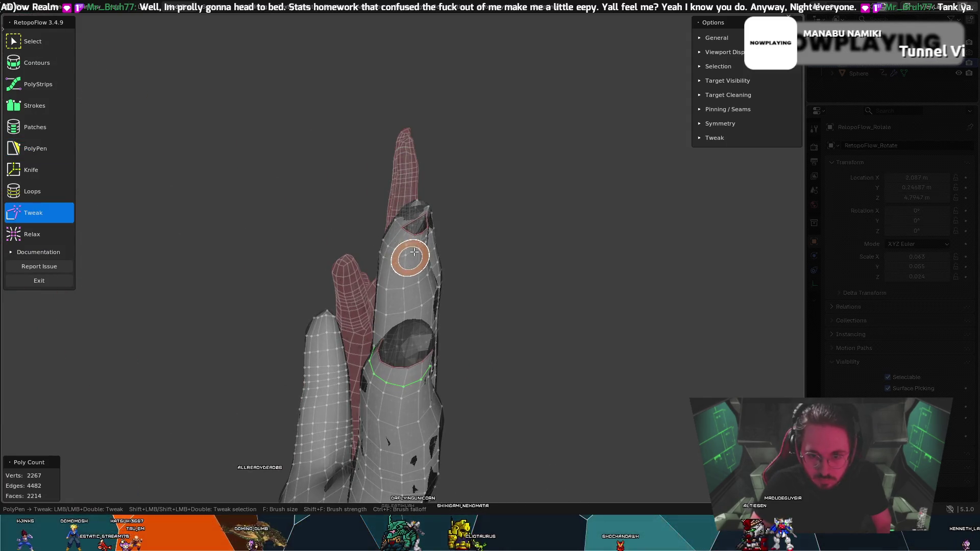
- Orbit in close around the fingers, toggling between Tweak and PolyPen
middle_click_drag(419, 254, 388, 249)
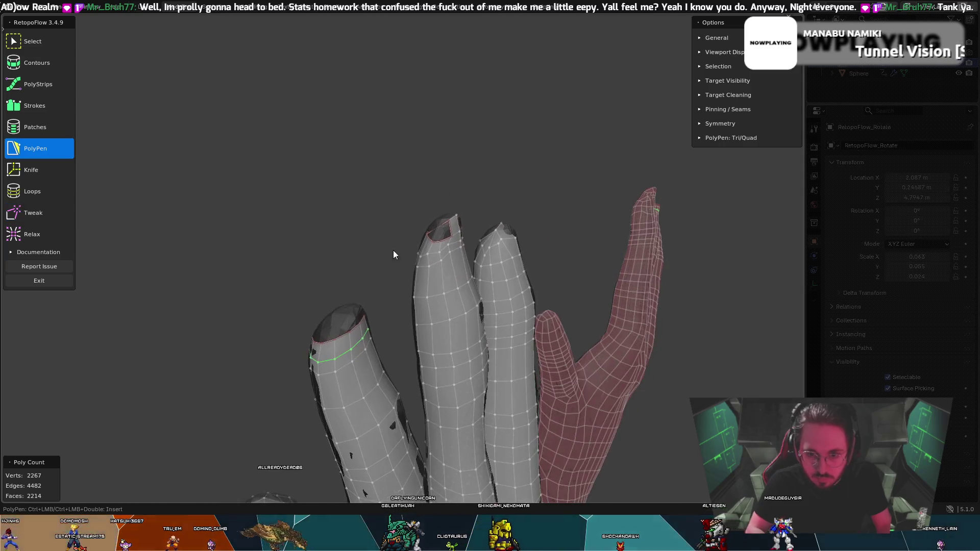
key("t")
middle_click_drag(485, 273, 428, 262)
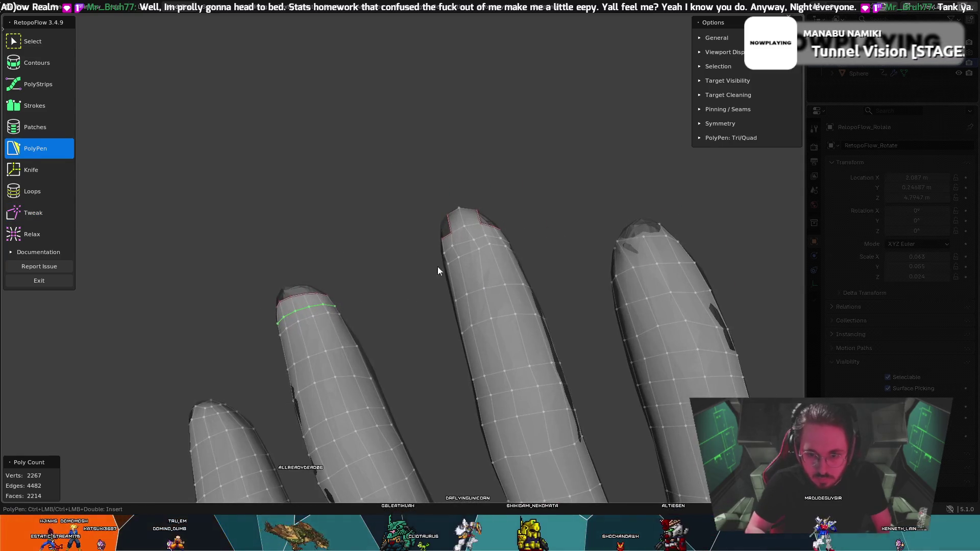
key("t")
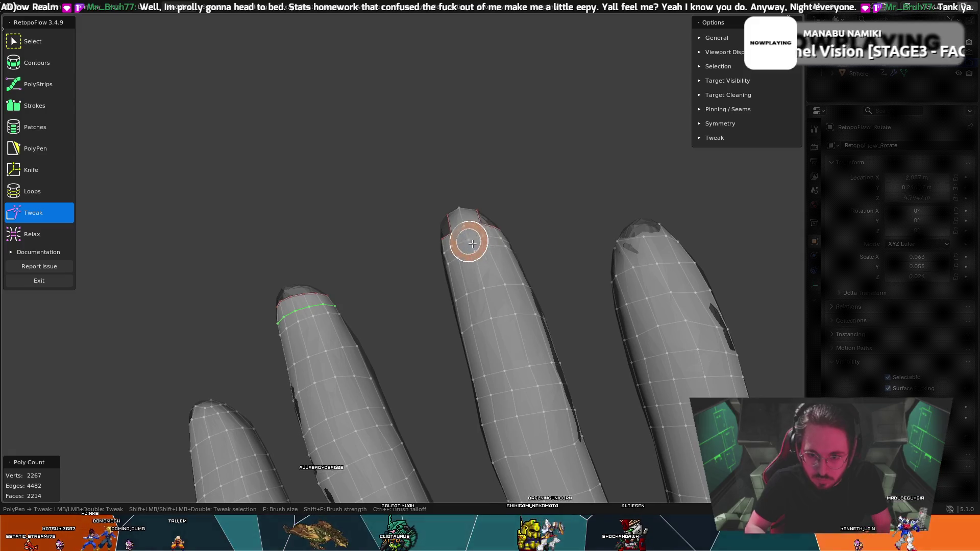
mouse_move(498, 258)
middle_mouse_down()
mouse_move(431, 263)
mouse_move(443, 239)
mouse_move(364, 291)
mouse_move(365, 324)
mouse_move(431, 313)
mouse_move(393, 318)
middle_mouse_up()
key("t")
key("t")
key("Escape")
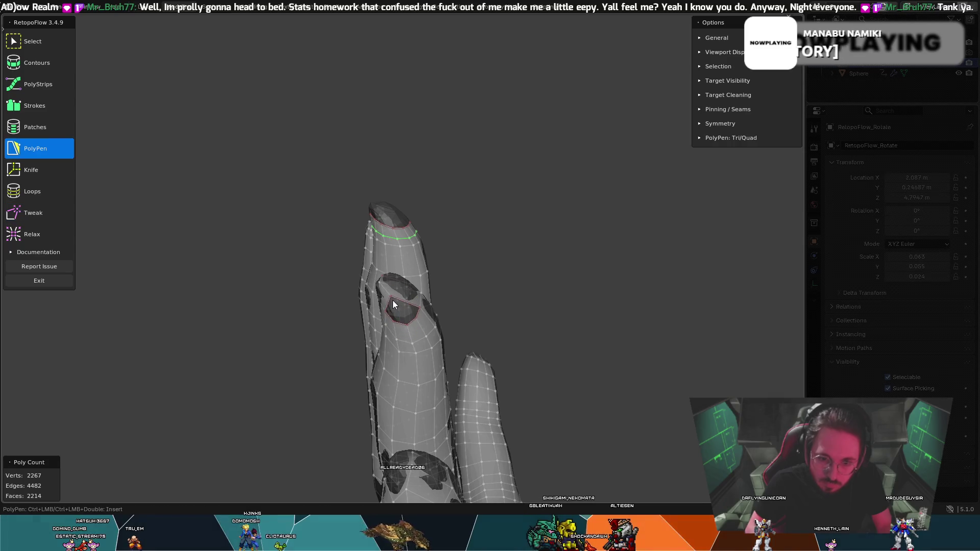
middle_click_drag(396, 309, 400, 250)
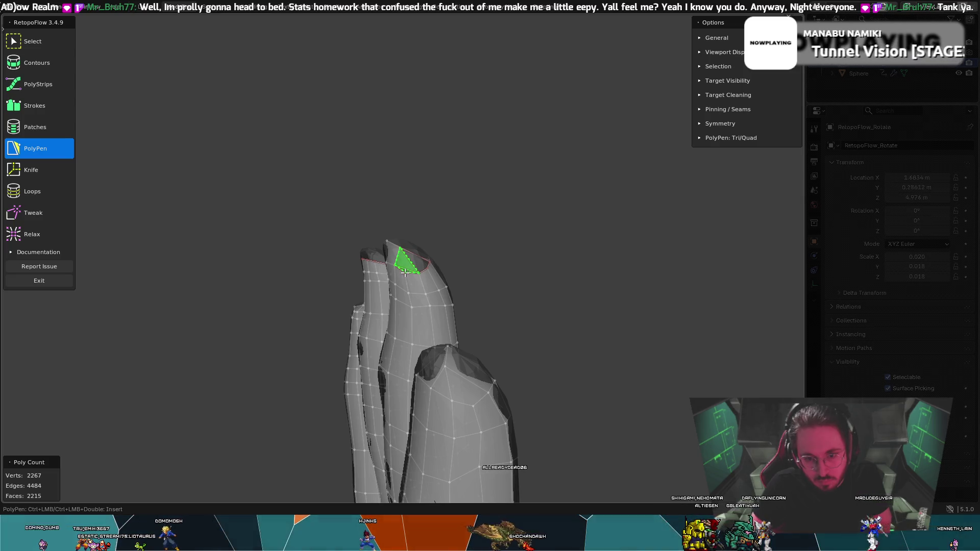
mouse_move(427, 252)
middle_mouse_down()
mouse_move(427, 261)
mouse_move(365, 280)
middle_mouse_up()
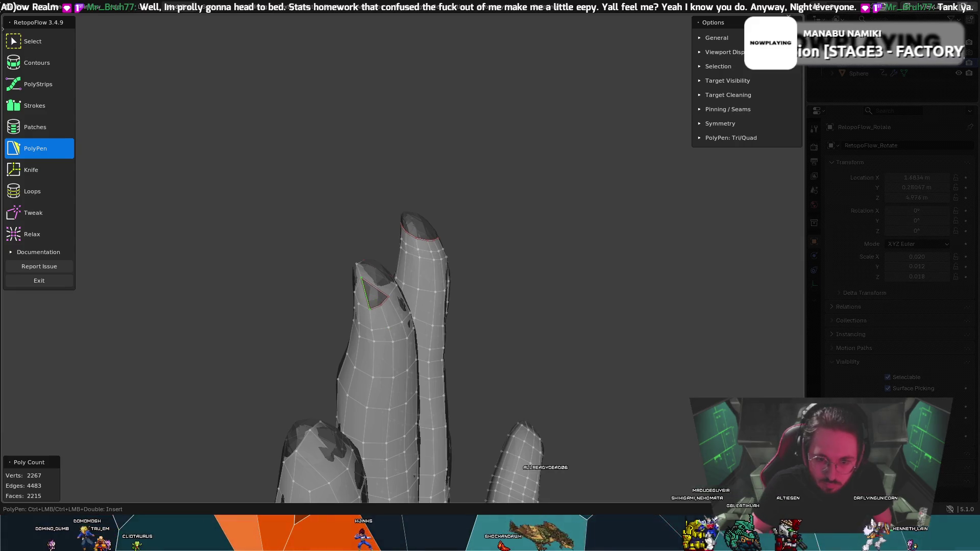
mouse_move(390, 266)
middle_mouse_down()
mouse_move(377, 277)
mouse_move(291, 278)
mouse_move(197, 252)
mouse_move(363, 226)
mouse_move(351, 222)
mouse_move(453, 237)
mouse_move(433, 237)
mouse_move(544, 190)
middle_mouse_up()
- Pull the fingertip's upper-left vertices to the right with Tweak
key("8")
mouse_move(465, 204)
middle_mouse_down()
mouse_move(481, 214)
mouse_move(444, 200)
middle_mouse_up()
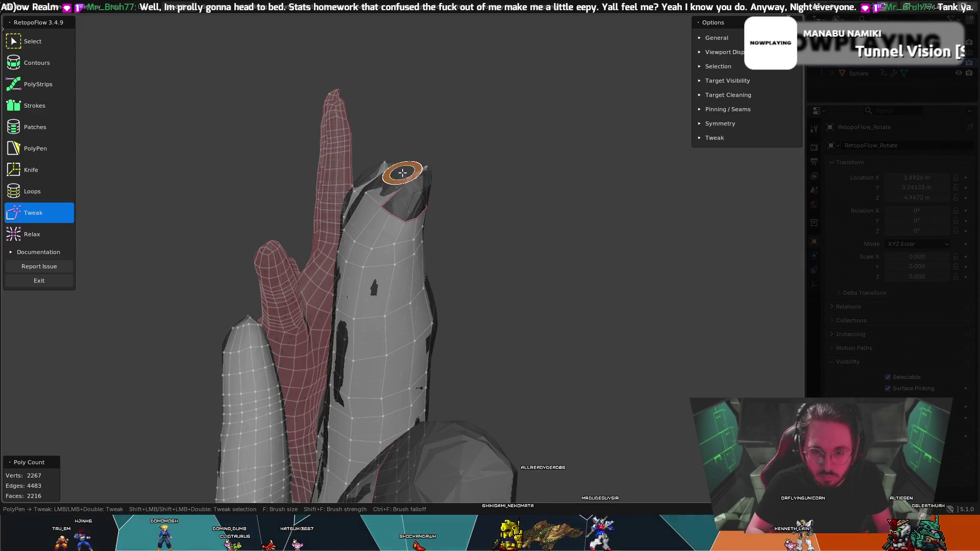
middle_click_drag(389, 192, 473, 265)
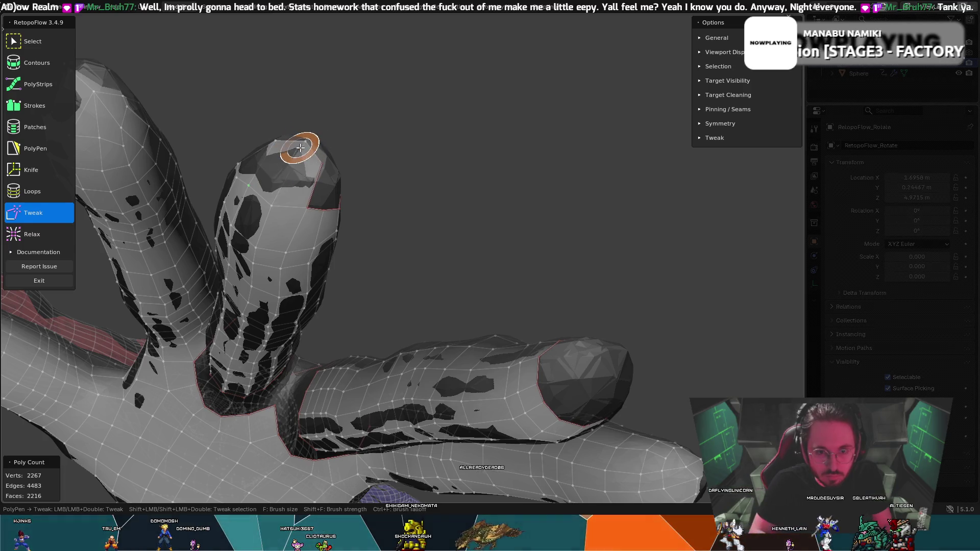
mouse_move(332, 167)
middle_mouse_down()
mouse_move(383, 146)
mouse_move(460, 174)
middle_mouse_up()
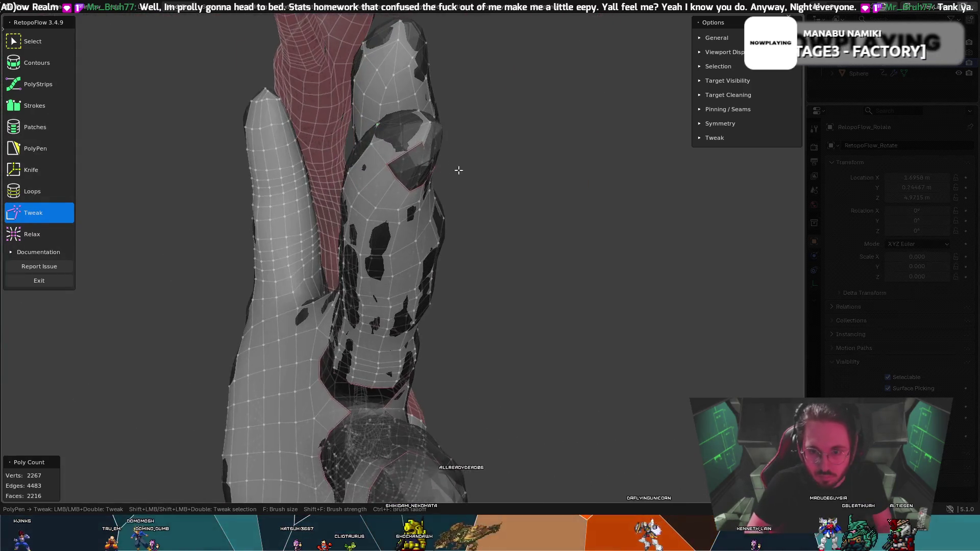
key("5")
mouse_move(424, 112)
middle_mouse_down()
mouse_move(438, 123)
mouse_move(424, 85)
mouse_move(366, 94)
mouse_move(431, 174)
mouse_move(436, 132)
mouse_move(529, 217)
mouse_move(482, 168)
mouse_move(521, 168)
mouse_move(452, 149)
middle_mouse_up()
key("8")
key("5")
key("8")
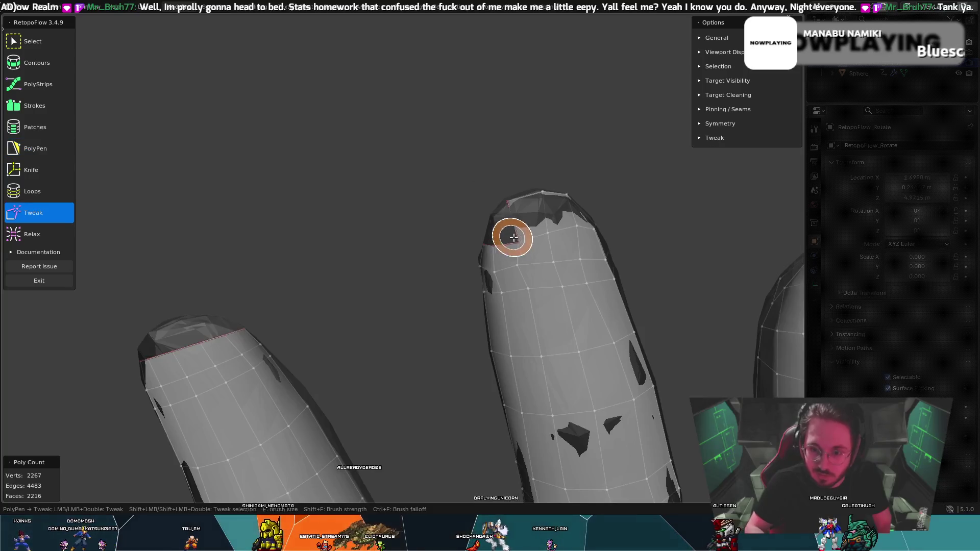
mouse_move(517, 241)
left_mouse_down()
mouse_move(526, 267)
mouse_move(549, 234)
left_mouse_up()
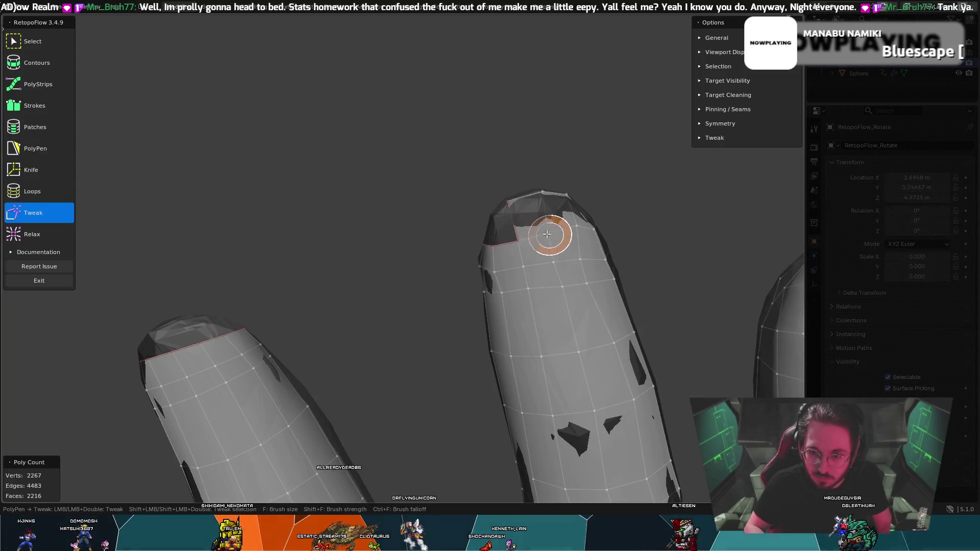
- Add a triangle face at the fingertip with PolyPen
key("5")
mouse_move(532, 231)
middle_mouse_down()
mouse_move(587, 244)
mouse_move(485, 213)
mouse_move(482, 204)
middle_mouse_up()
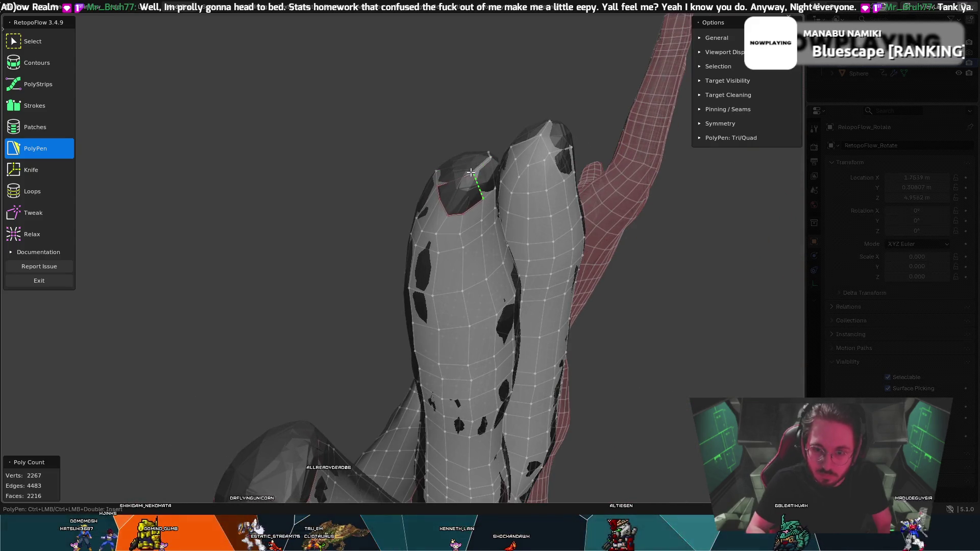
left_click(447, 218)
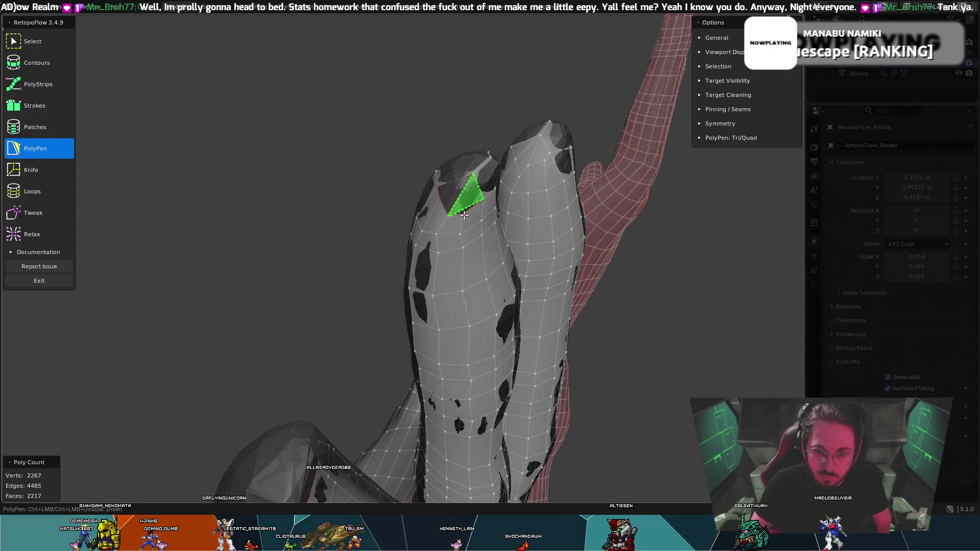
mouse_move(463, 214)
middle_mouse_down()
mouse_move(513, 210)
mouse_move(452, 173)
middle_mouse_up()
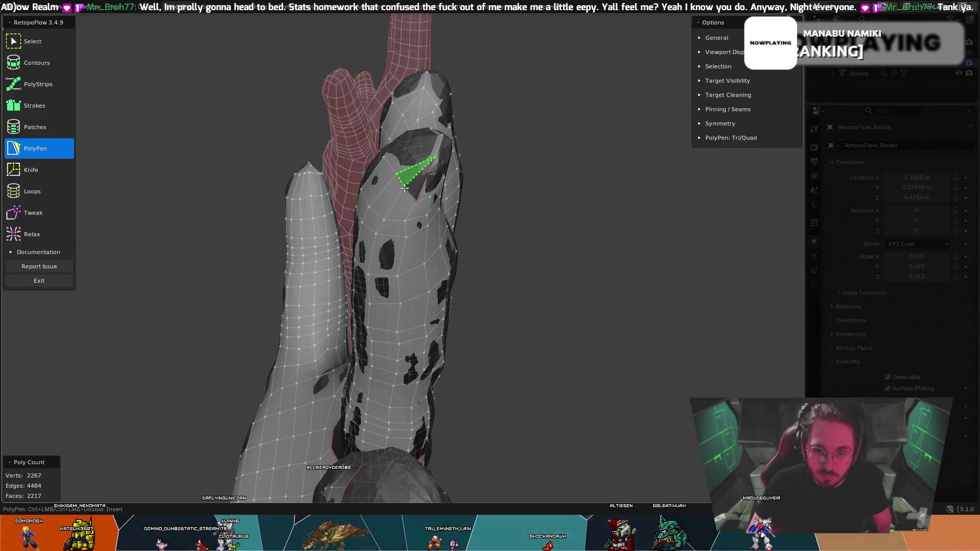
mouse_move(490, 193)
middle_mouse_down()
mouse_move(435, 164)
mouse_move(377, 152)
mouse_move(506, 220)
mouse_move(601, 198)
mouse_move(370, 192)
mouse_move(429, 188)
mouse_move(387, 187)
mouse_move(455, 235)
mouse_move(507, 253)
mouse_move(562, 301)
middle_mouse_up()
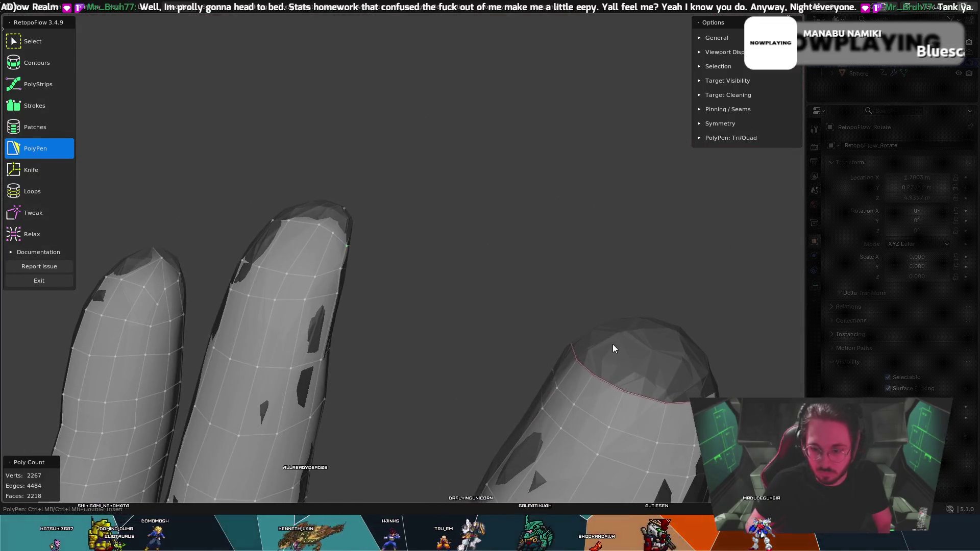
- Place a new vertex and add two faces across the open fingertip cap
mouse_move(701, 364)
middle_mouse_down()
mouse_move(704, 393)
mouse_move(654, 383)
middle_mouse_up()
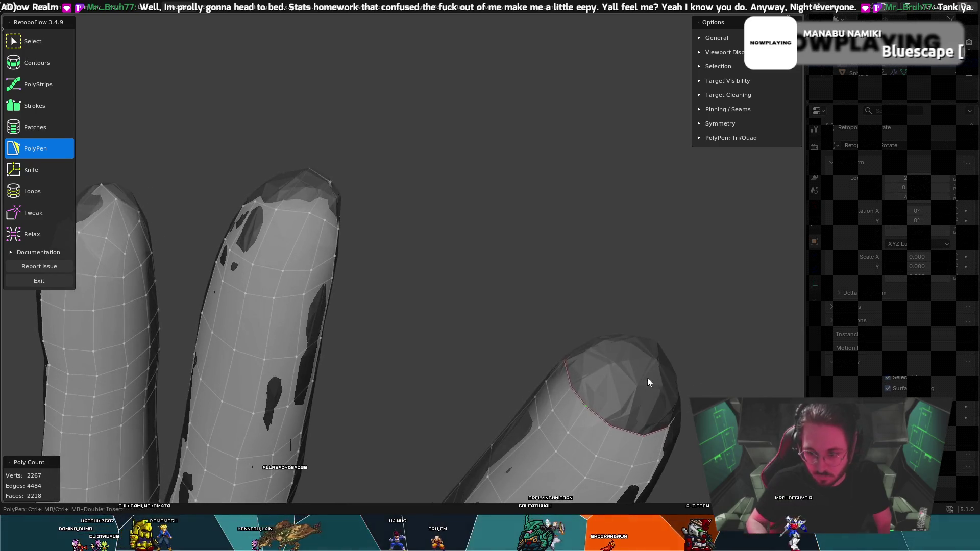
left_click(633, 338)
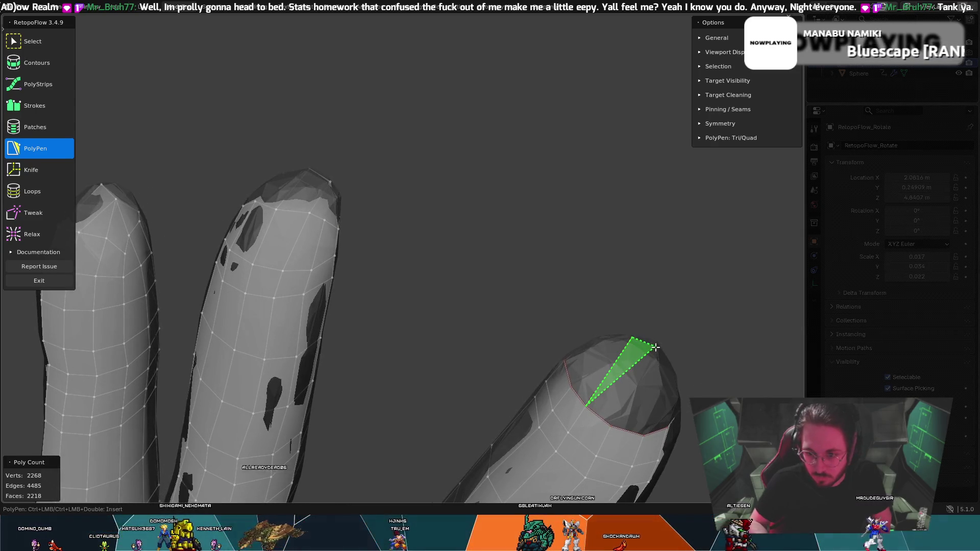
left_click(655, 349)
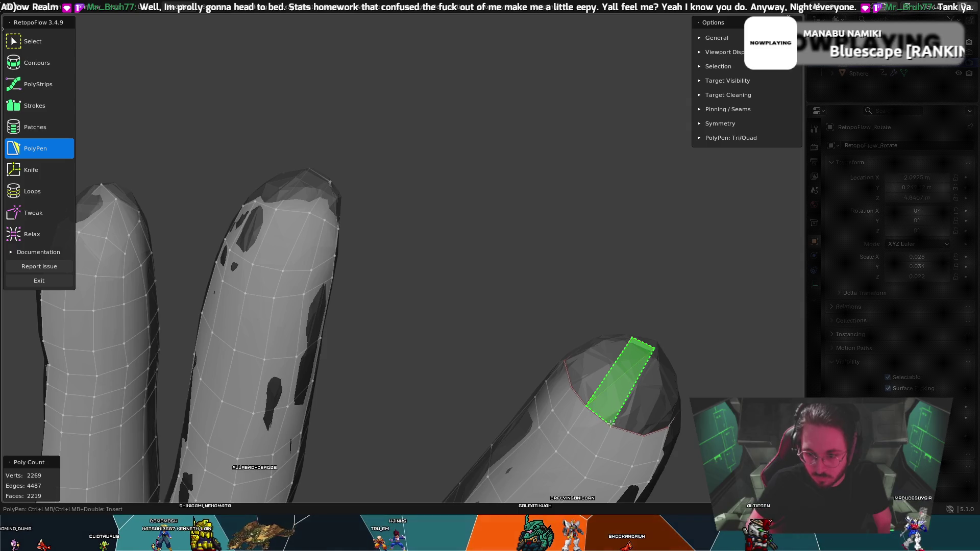
left_click(671, 369)
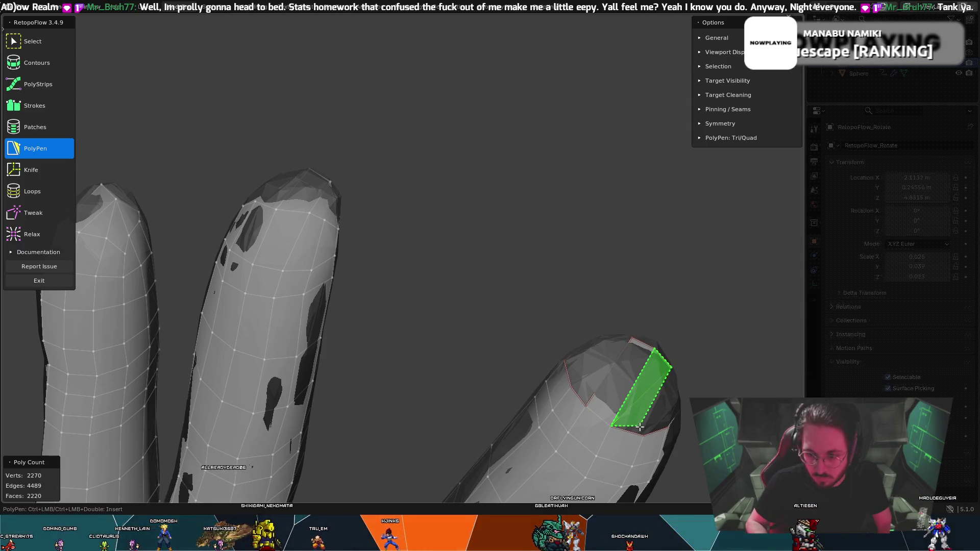
mouse_move(700, 360)
middle_mouse_down()
mouse_move(580, 345)
mouse_move(507, 319)
mouse_move(474, 332)
mouse_move(436, 307)
mouse_move(415, 332)
mouse_move(459, 298)
mouse_move(437, 351)
mouse_move(338, 378)
mouse_move(459, 418)
mouse_move(442, 395)
mouse_move(364, 356)
mouse_move(334, 393)
mouse_move(338, 310)
mouse_move(298, 293)
mouse_move(350, 270)
mouse_move(359, 245)
mouse_move(311, 372)
mouse_move(321, 366)
middle_mouse_up()
- Add an edge and a face at another fingertip
left_click(324, 367)
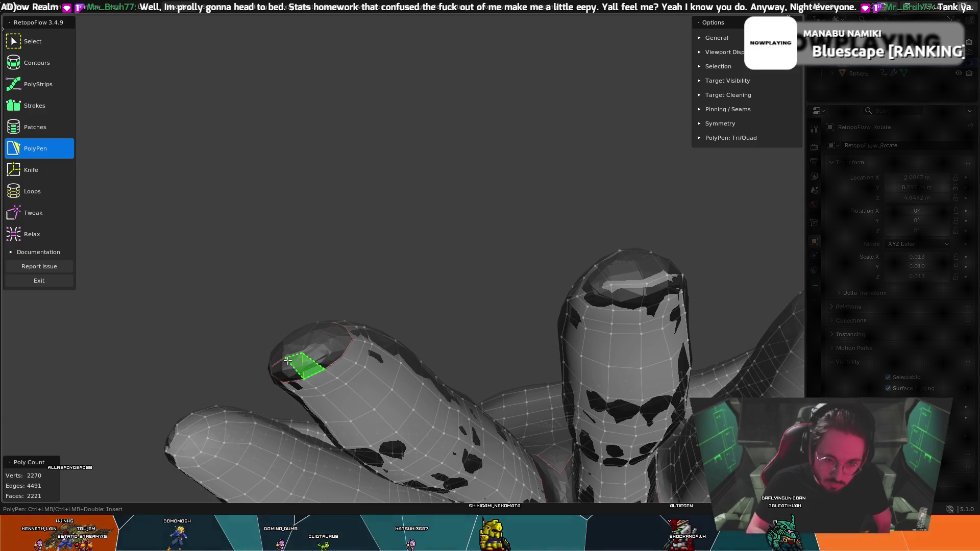
left_click(322, 368)
mouse_move(322, 368)
middle_mouse_down()
mouse_move(321, 332)
mouse_move(334, 308)
mouse_move(322, 342)
mouse_move(374, 348)
mouse_move(374, 339)
mouse_move(459, 409)
middle_mouse_up()
key("8")
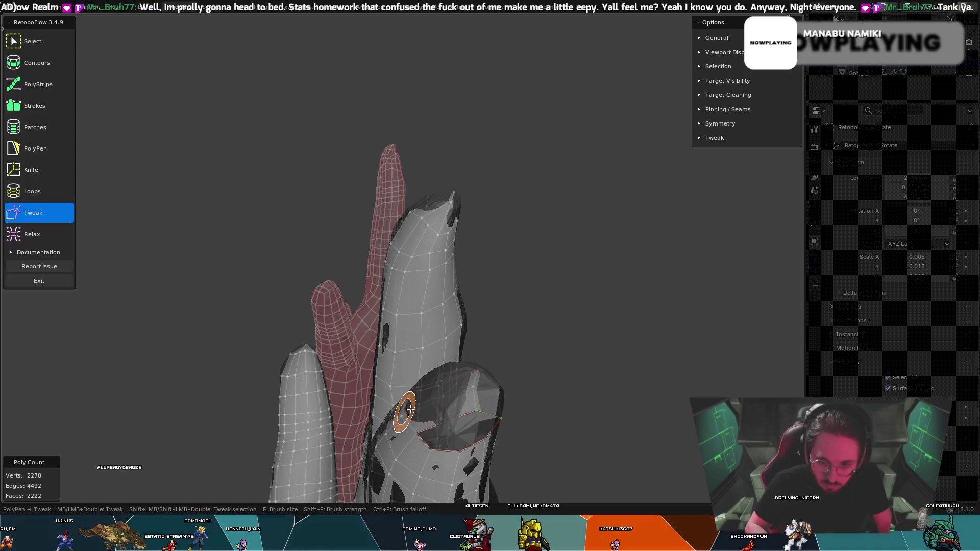
- Pull the thumb-tip vertices upward toward the tip with Tweak
mouse_move(422, 390)
middle_mouse_down()
mouse_move(475, 377)
mouse_move(456, 385)
middle_mouse_up()
mouse_move(456, 385)
left_mouse_down()
mouse_move(466, 366)
mouse_move(510, 352)
mouse_move(501, 345)
mouse_move(484, 363)
mouse_move(525, 361)
mouse_move(511, 359)
left_mouse_up()
mouse_move(510, 360)
middle_mouse_down()
mouse_move(535, 342)
mouse_move(466, 338)
mouse_move(511, 372)
middle_mouse_up()
left_click_drag(511, 372, 540, 357)
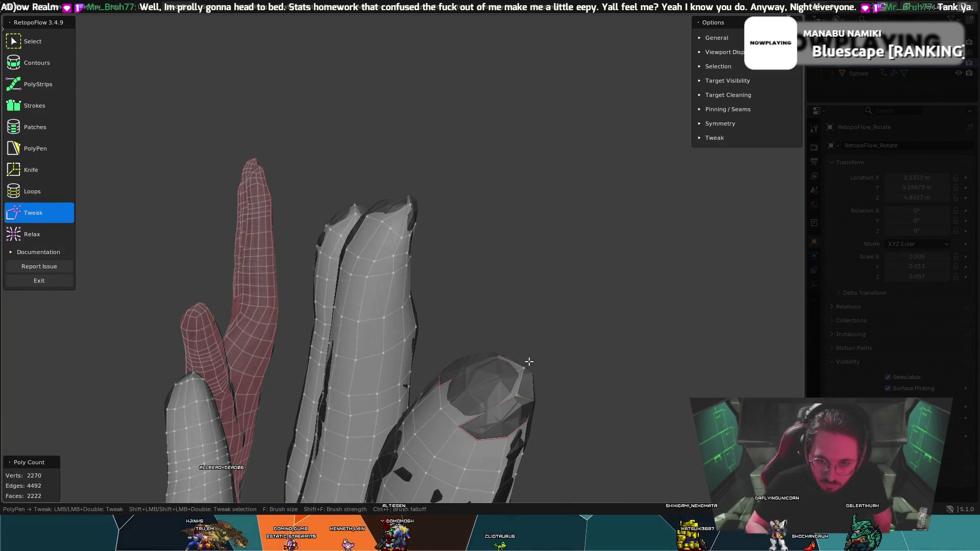
left_click_drag(443, 405, 459, 372)
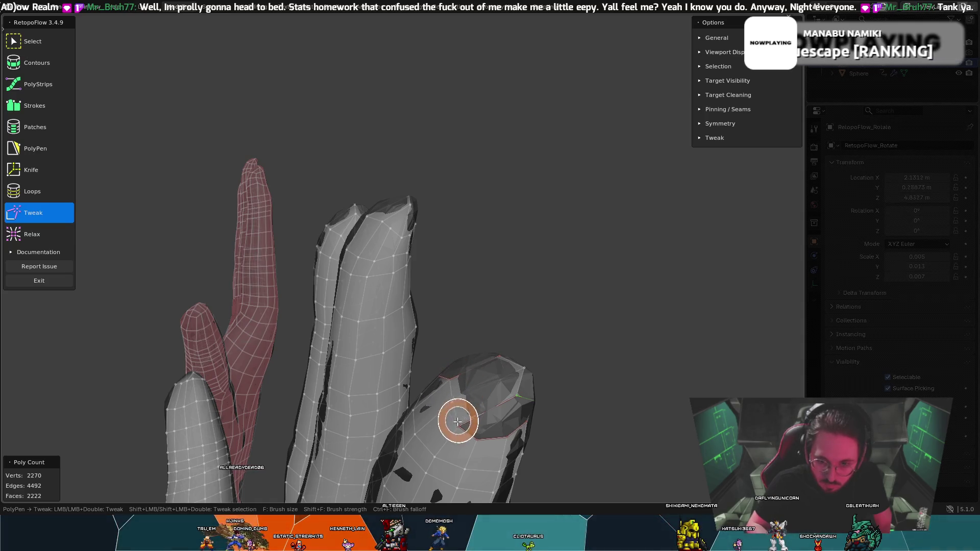
mouse_move(449, 373)
middle_mouse_down()
mouse_move(529, 416)
mouse_move(472, 335)
mouse_move(503, 302)
mouse_move(447, 232)
middle_mouse_up()
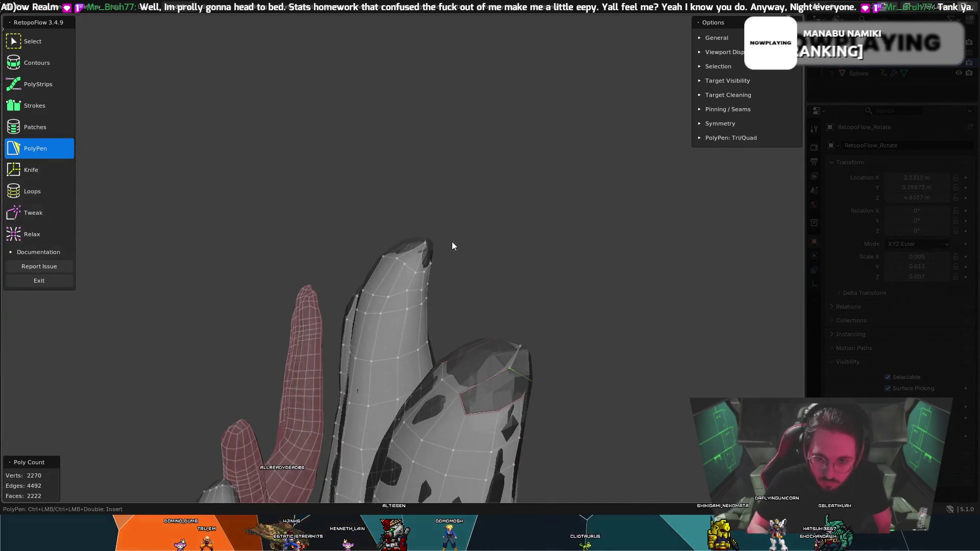
mouse_move(518, 400)
middle_mouse_down()
mouse_move(458, 360)
mouse_move(455, 385)
mouse_move(400, 362)
mouse_move(363, 390)
middle_mouse_up()
- Nudge fingertip vertices over the gap to close it
key("5")
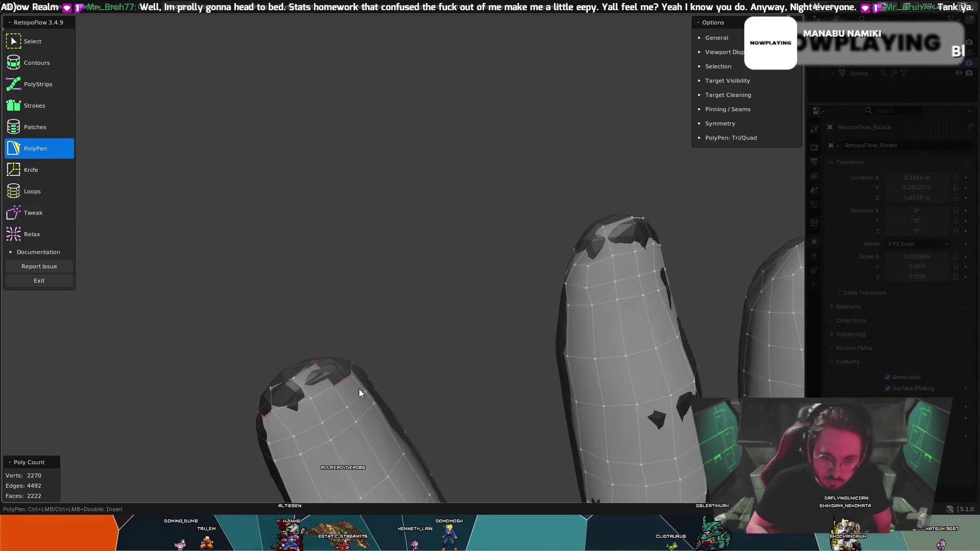
key("t")
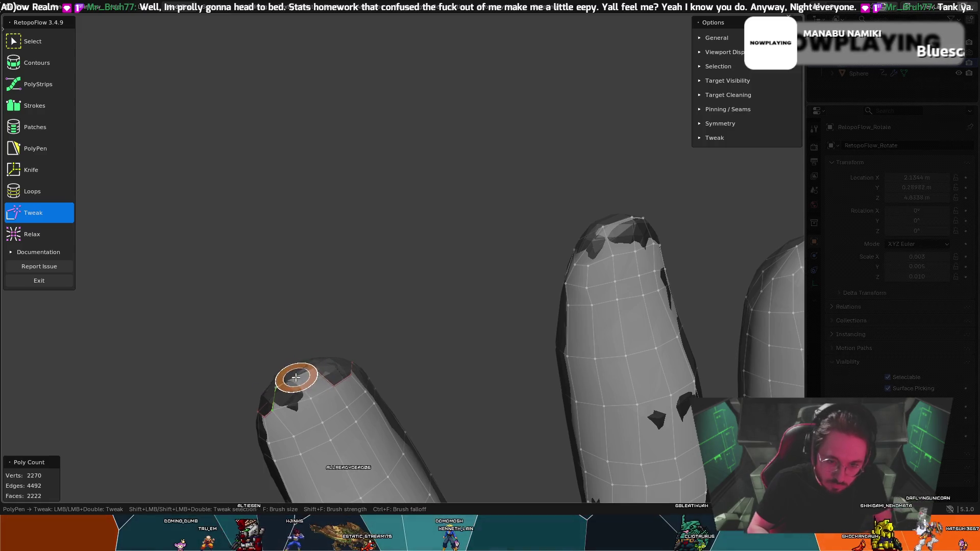
left_click_drag(298, 377, 285, 394)
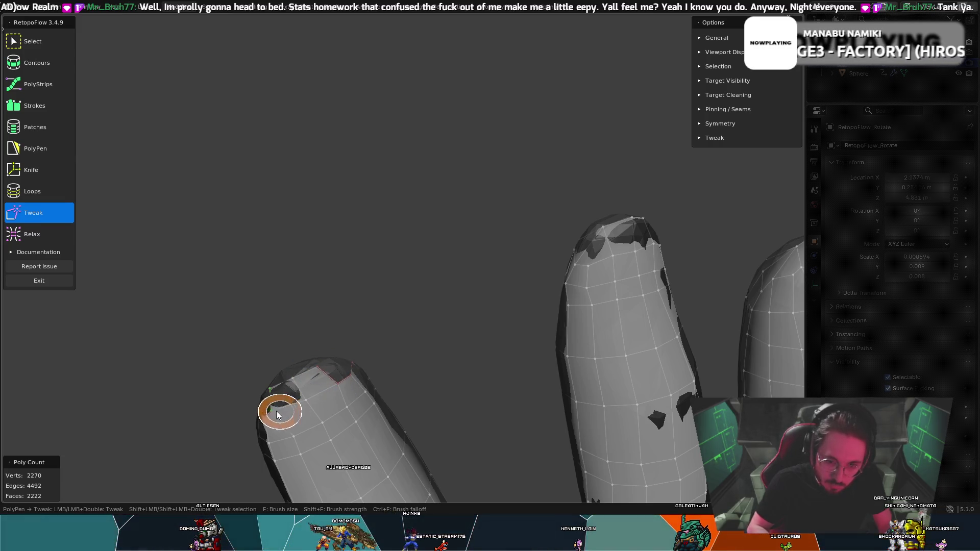
key("5")
mouse_move(351, 382)
middle_mouse_down()
mouse_move(303, 377)
mouse_move(327, 383)
mouse_move(297, 400)
mouse_move(296, 338)
mouse_move(310, 344)
middle_mouse_up()
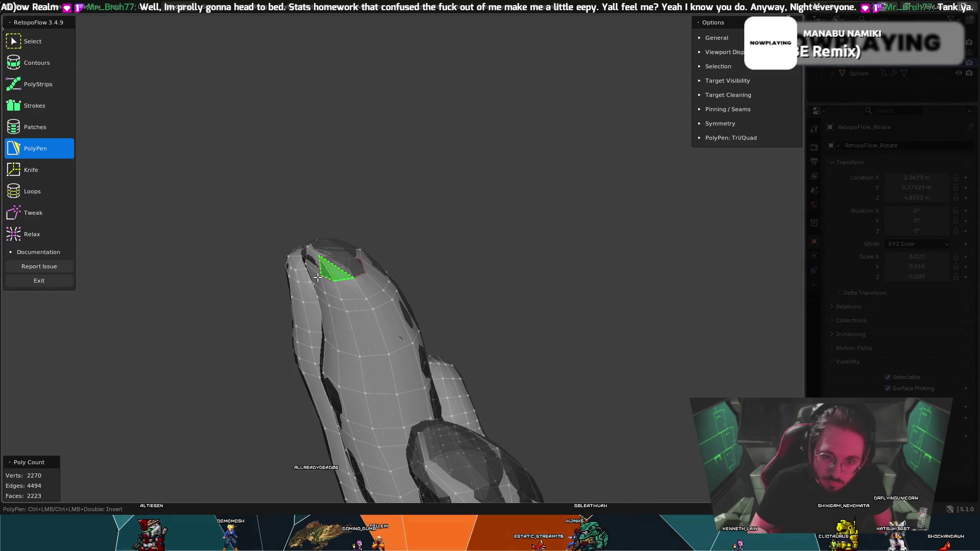
- Undo the last change, then insert a face into the fingertip hole
key("ctrl+z")
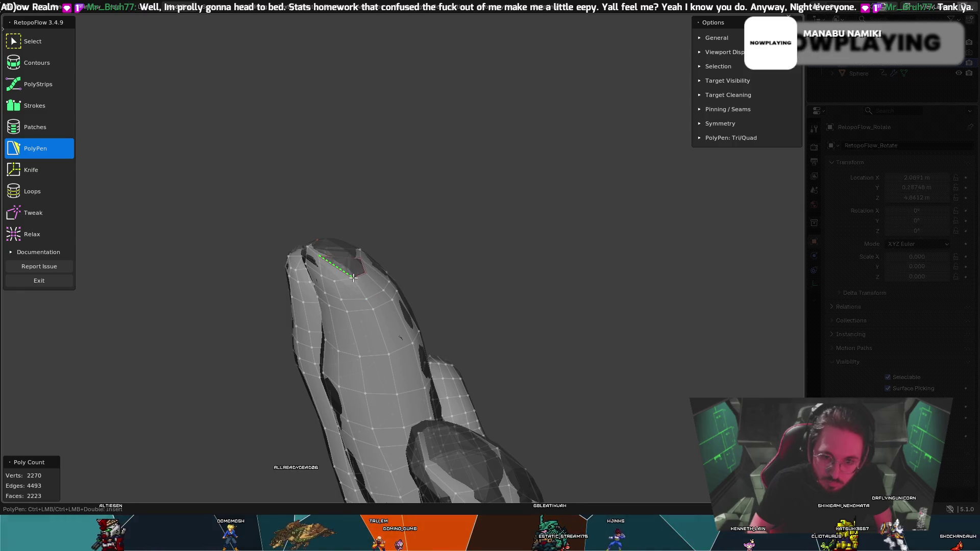
left_click(357, 265, "ctrl")
mouse_move(357, 266)
middle_mouse_down()
mouse_move(370, 249)
mouse_move(292, 280)
mouse_move(121, 170)
mouse_move(455, 368)
mouse_move(488, 271)
mouse_move(459, 256)
middle_mouse_up()
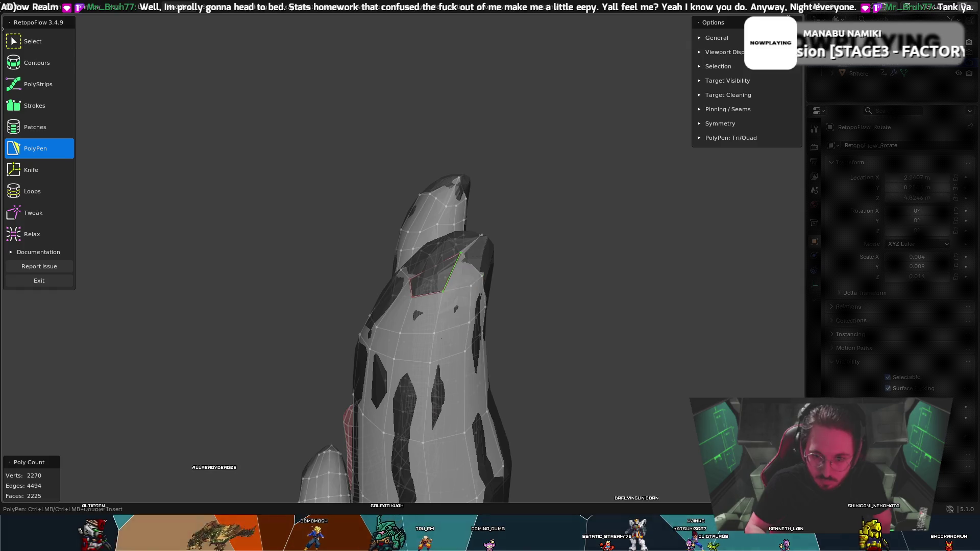
mouse_move(411, 279)
middle_mouse_down()
mouse_move(452, 273)
mouse_move(501, 314)
mouse_move(437, 347)
mouse_move(449, 329)
mouse_move(385, 329)
mouse_move(352, 313)
mouse_move(327, 245)
mouse_move(275, 268)
mouse_move(421, 285)
mouse_move(376, 315)
mouse_move(336, 278)
middle_mouse_up()
key("t")
left_click(50, 234)
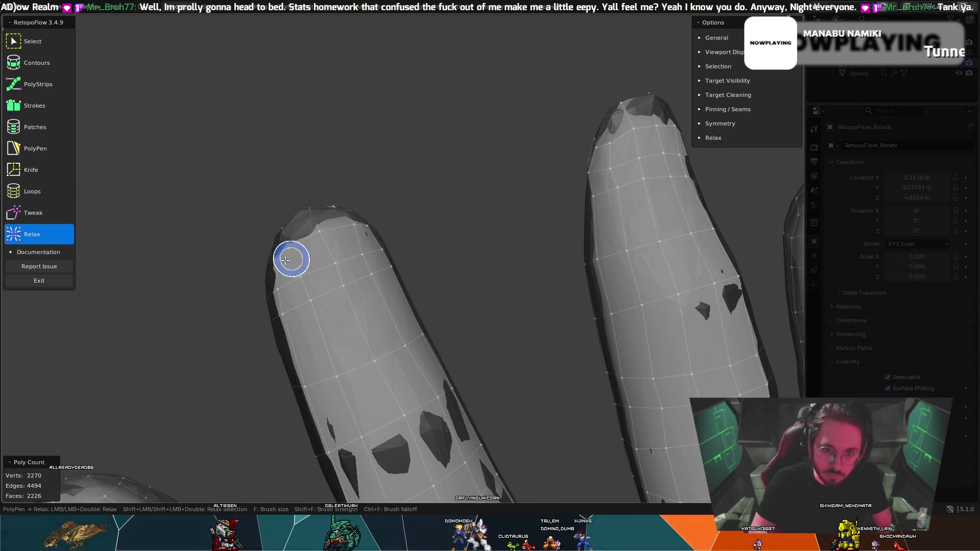
mouse_move(377, 257)
middle_mouse_down()
mouse_move(351, 241)
mouse_move(408, 242)
middle_mouse_up()
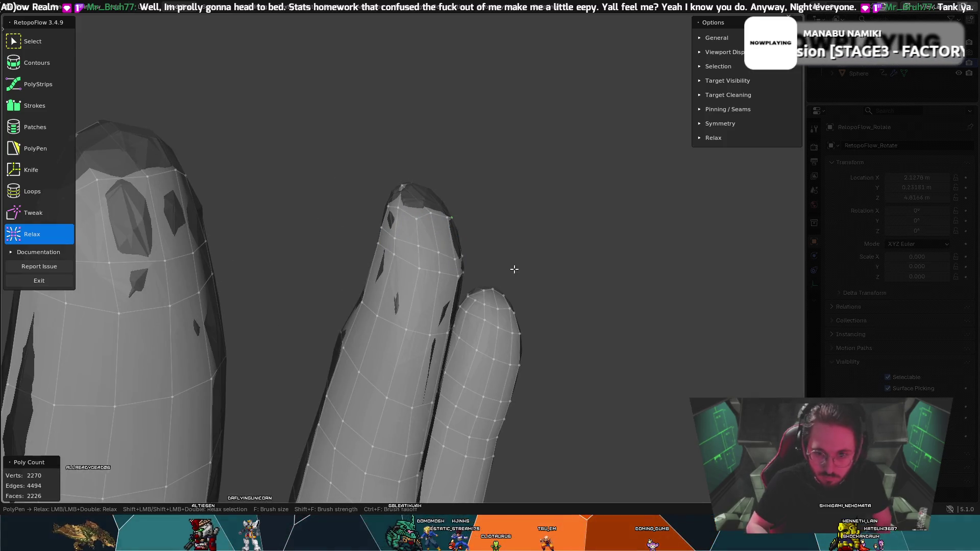
middle_click_drag(513, 268, 423, 259)
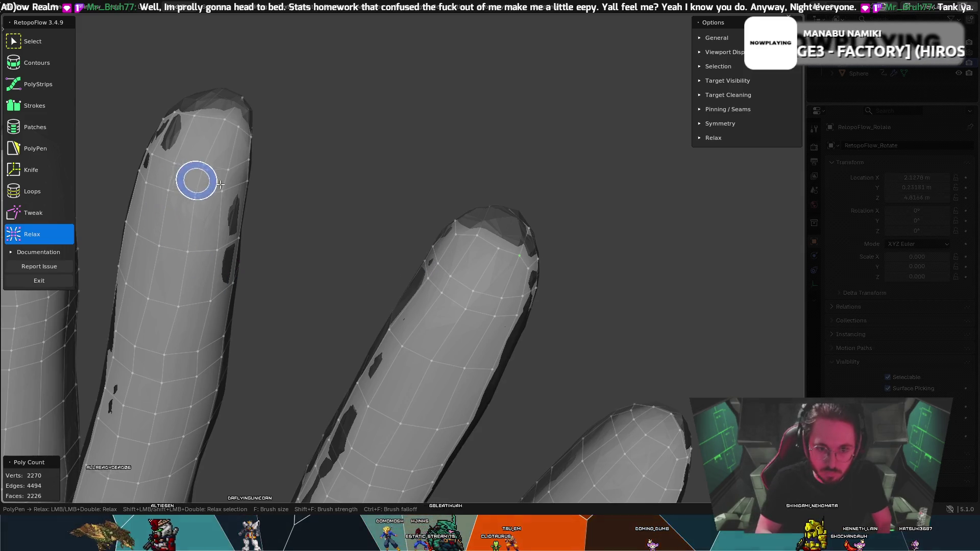
mouse_move(246, 212)
middle_mouse_down()
mouse_move(341, 215)
mouse_move(261, 223)
mouse_move(293, 237)
mouse_move(266, 189)
mouse_move(250, 186)
mouse_move(127, 243)
middle_mouse_up()
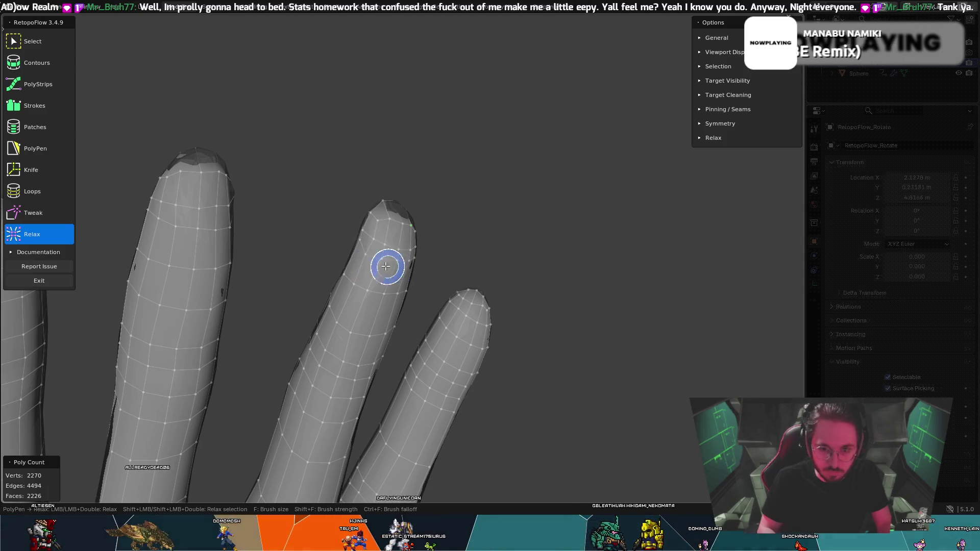
mouse_move(401, 270)
middle_mouse_down()
mouse_move(352, 263)
mouse_move(437, 275)
middle_mouse_up()
mouse_move(373, 278)
middle_mouse_down()
mouse_move(439, 267)
mouse_move(378, 288)
mouse_move(410, 281)
middle_mouse_up()
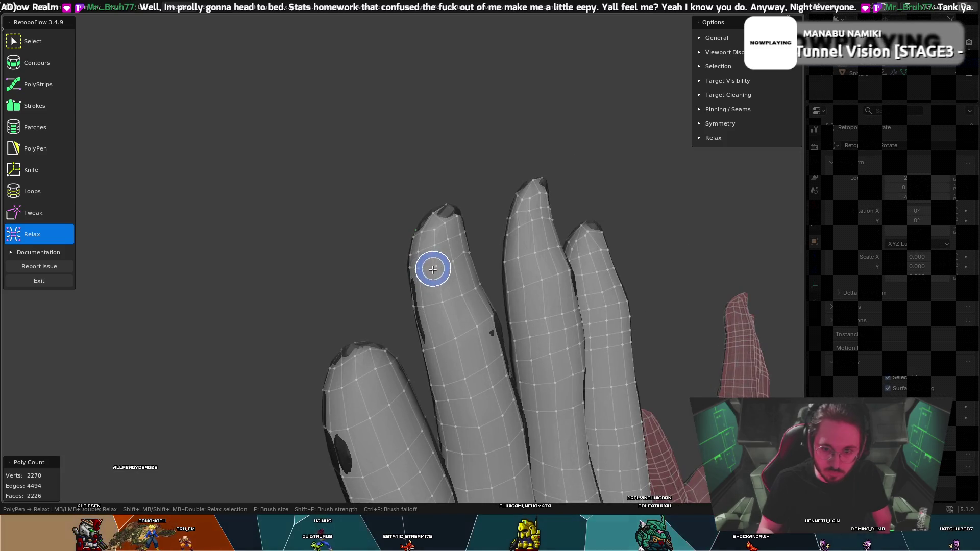
middle_click_drag(418, 275, 493, 261)
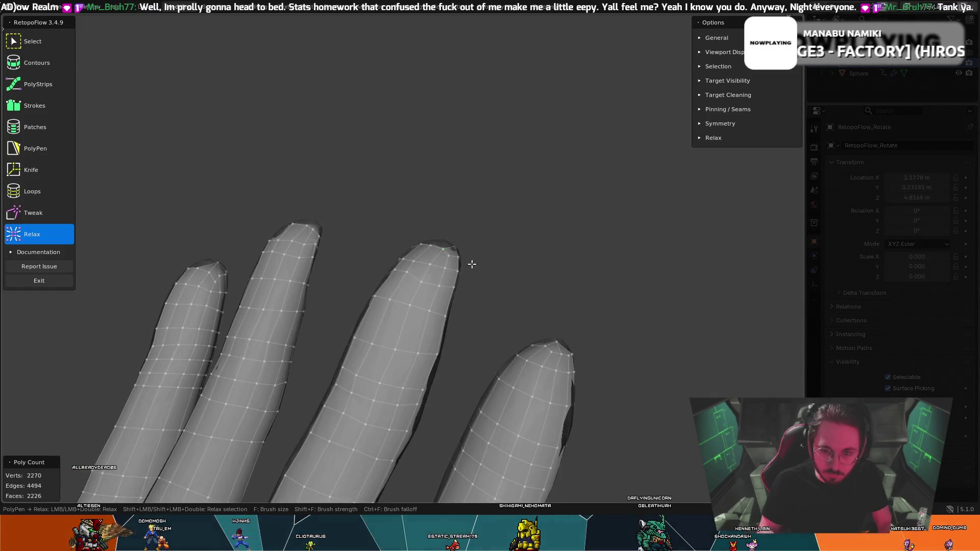
mouse_move(389, 274)
middle_mouse_down()
mouse_move(424, 313)
mouse_move(523, 286)
mouse_move(621, 308)
mouse_move(556, 313)
mouse_move(525, 291)
mouse_move(516, 264)
mouse_move(274, 420)
mouse_move(531, 240)
middle_mouse_up()
scroll(516, 264, "down", 5)
scroll(412, 325, "up", 3)
scroll(538, 232, "up", 5)
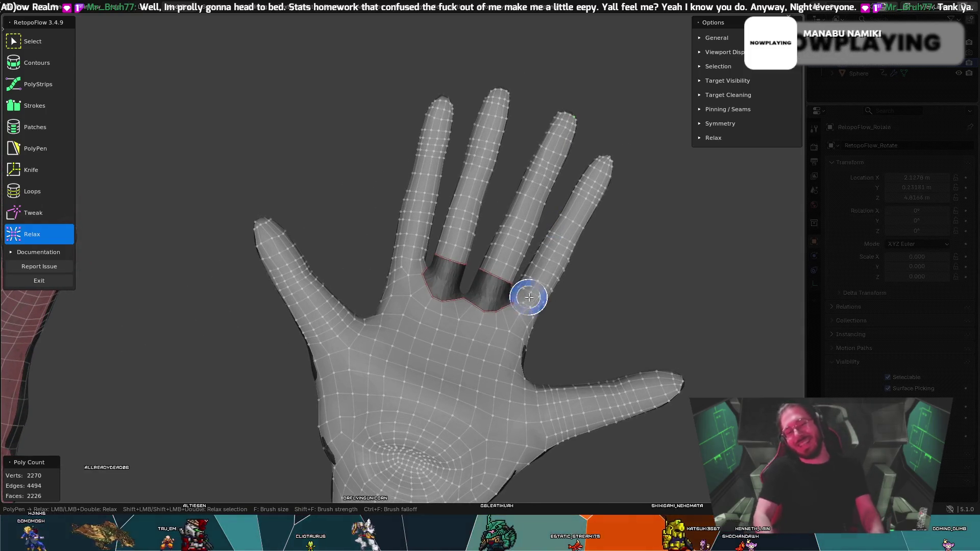
mouse_move(455, 257)
middle_mouse_down()
mouse_move(457, 249)
mouse_move(322, 259)
middle_mouse_up()
left_click(9, 154)
mouse_move(504, 257)
middle_mouse_down()
mouse_move(515, 259)
mouse_move(502, 232)
mouse_move(587, 213)
middle_mouse_up()
scroll(559, 216, "up", 5)
- Draw 12-vertex Contours rings from the base boundary loop across two finger bases
left_click(32, 63)
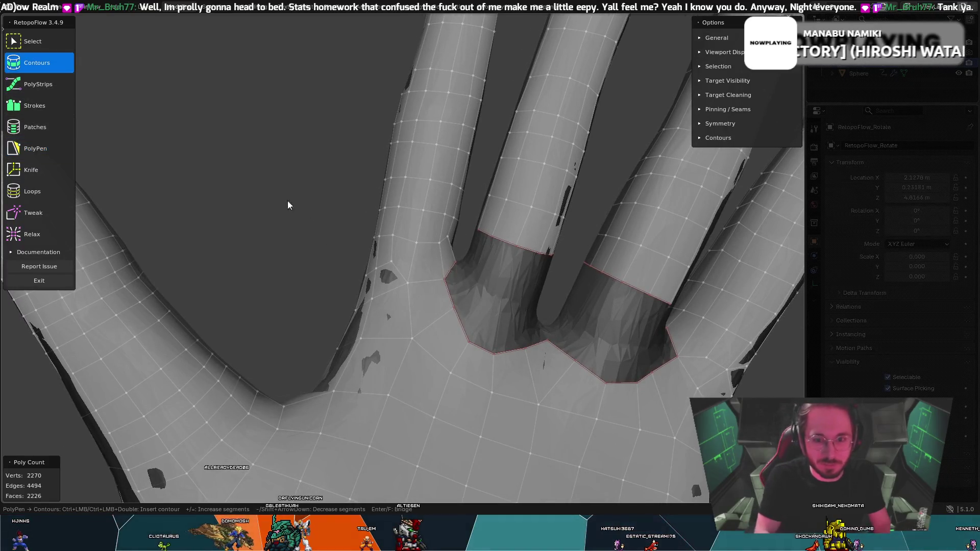
left_click(505, 247)
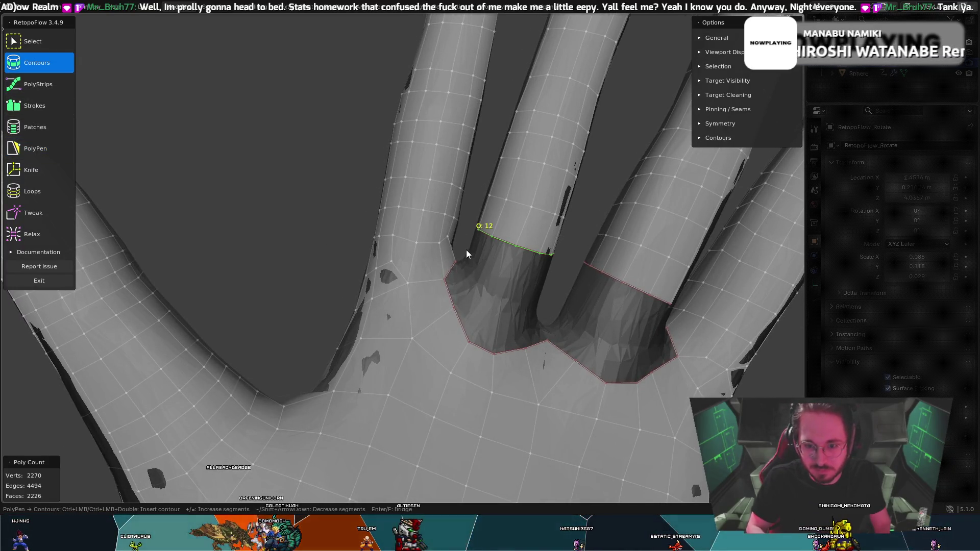
left_click_drag(465, 249, 544, 280)
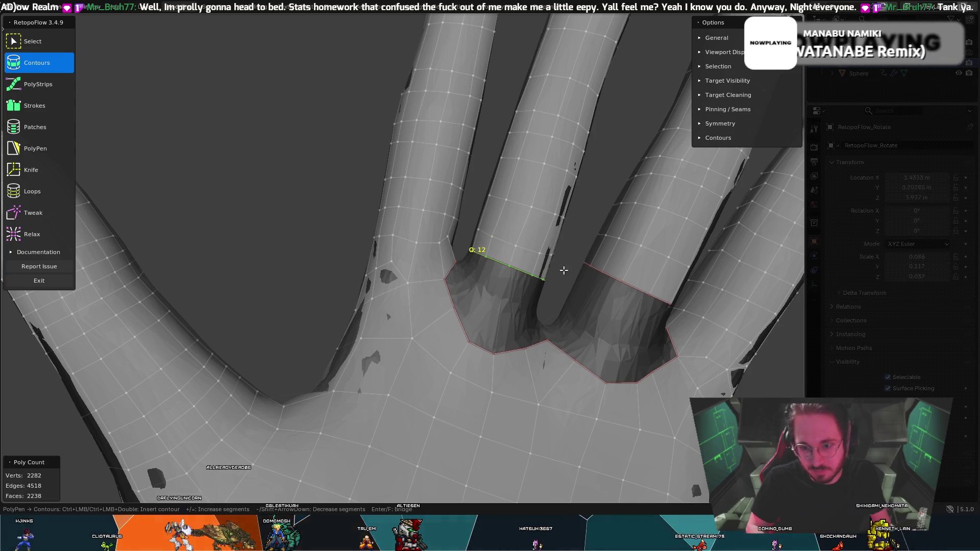
middle_click_drag(657, 318, 663, 291)
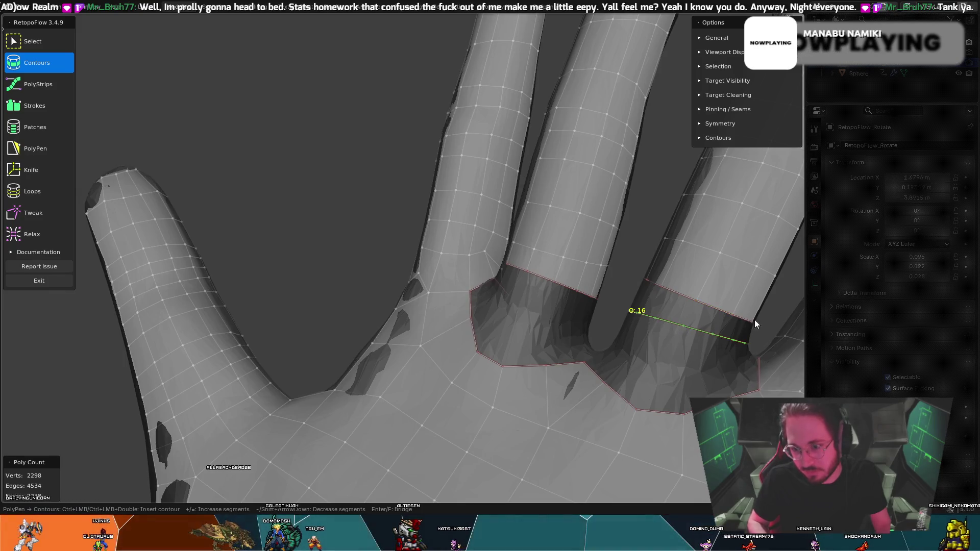
mouse_move(685, 278)
middle_mouse_down()
mouse_move(656, 264)
mouse_move(622, 279)
mouse_move(574, 274)
mouse_move(605, 295)
middle_mouse_up()
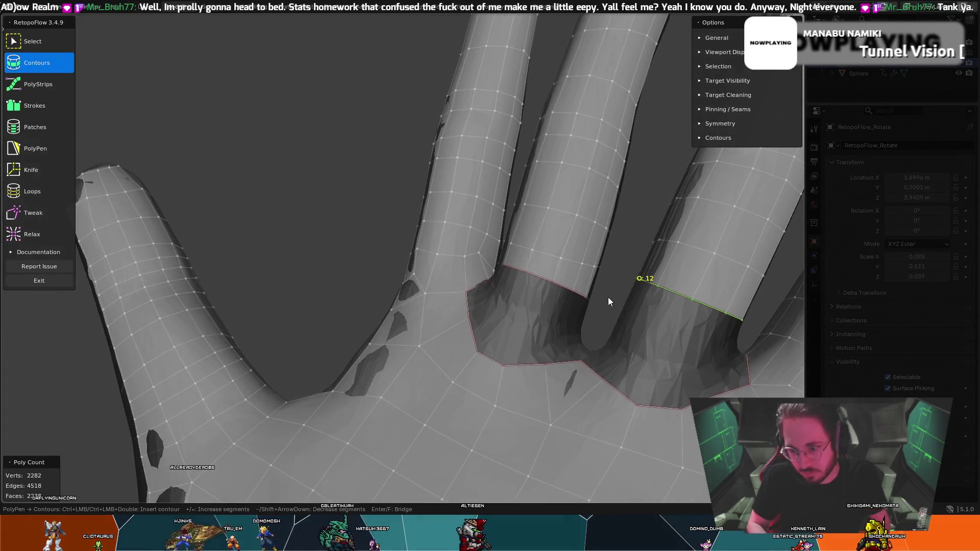
left_click_drag(744, 347, 744, 346)
mouse_move(705, 299)
middle_mouse_down()
mouse_move(717, 314)
mouse_move(644, 306)
mouse_move(732, 315)
middle_mouse_up()
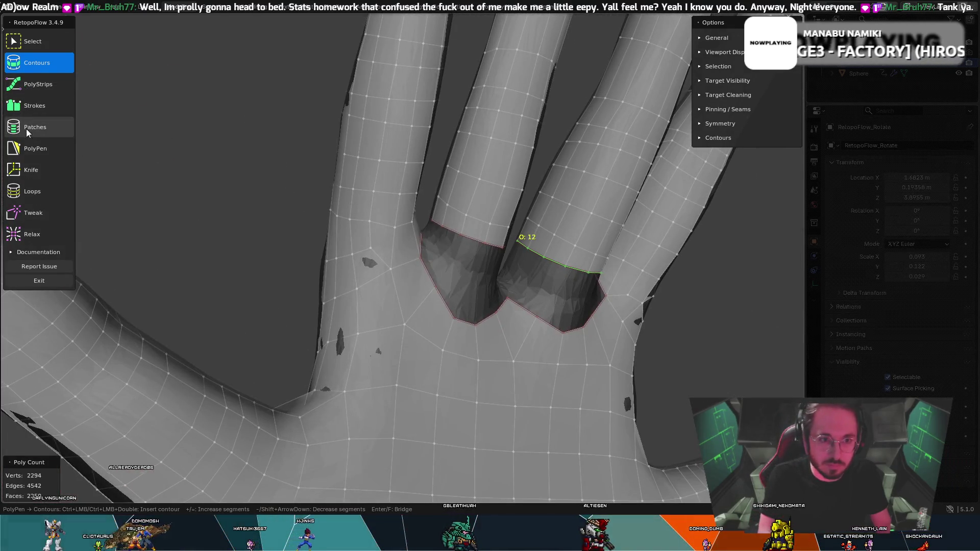
left_click(35, 148)
mouse_move(404, 291)
middle_mouse_down()
mouse_move(436, 278)
mouse_move(448, 254)
mouse_move(548, 236)
mouse_move(486, 236)
middle_mouse_up()
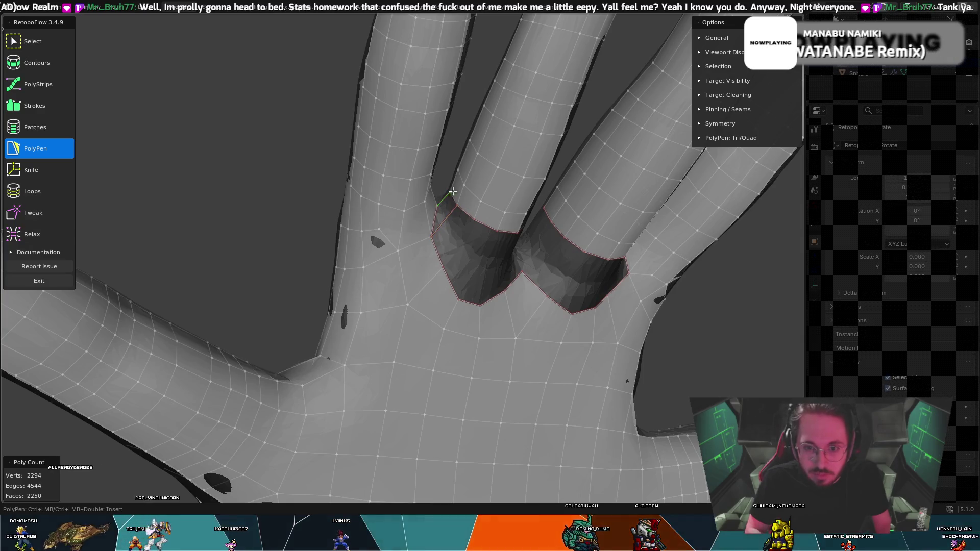
- Add quad and triangle faces filling the left side of the finger-base hole
left_click(451, 207, "ctrl")
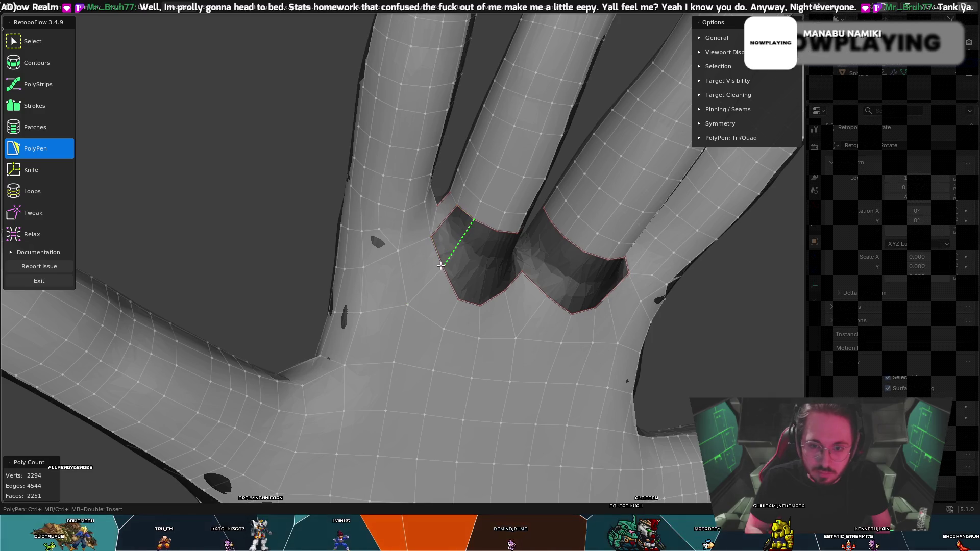
left_click(449, 222, "ctrl")
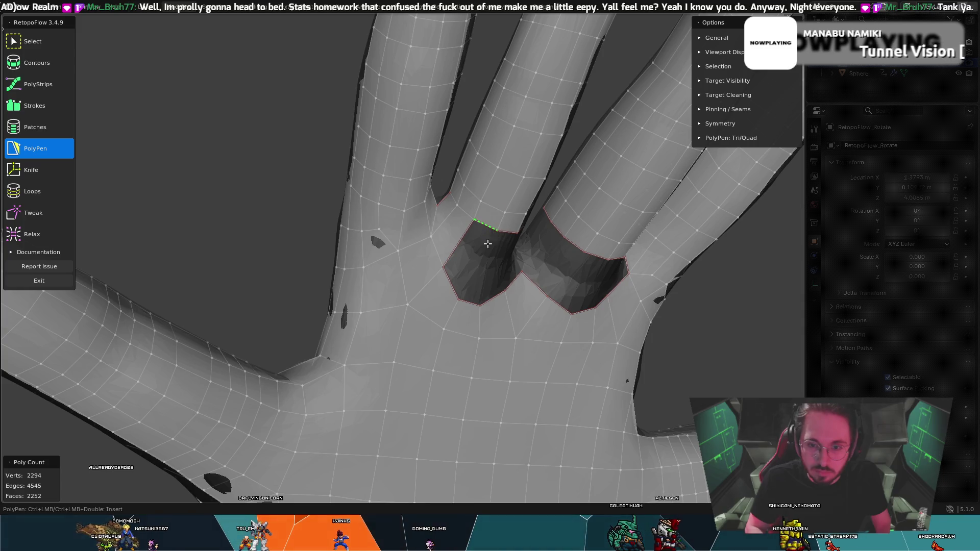
left_click(458, 297, "ctrl")
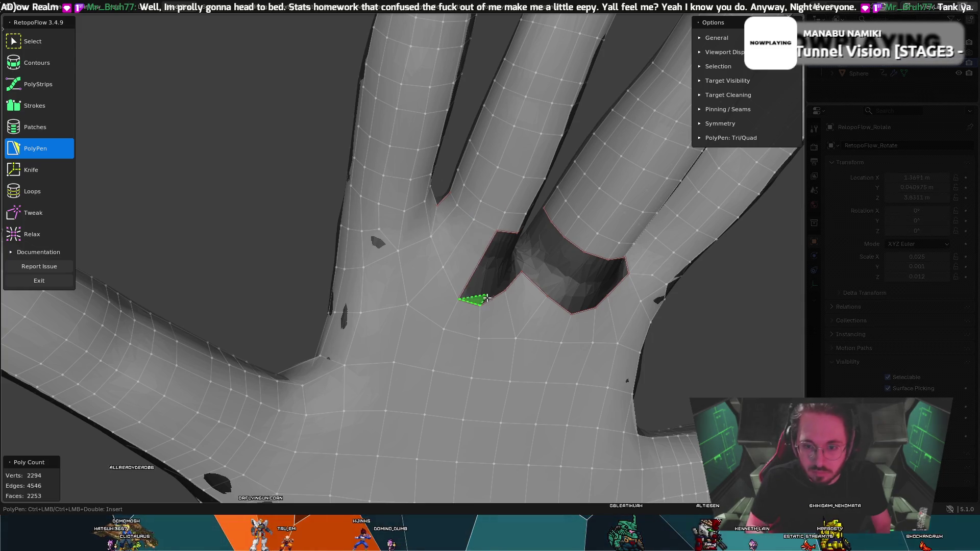
left_click(496, 233, "ctrl")
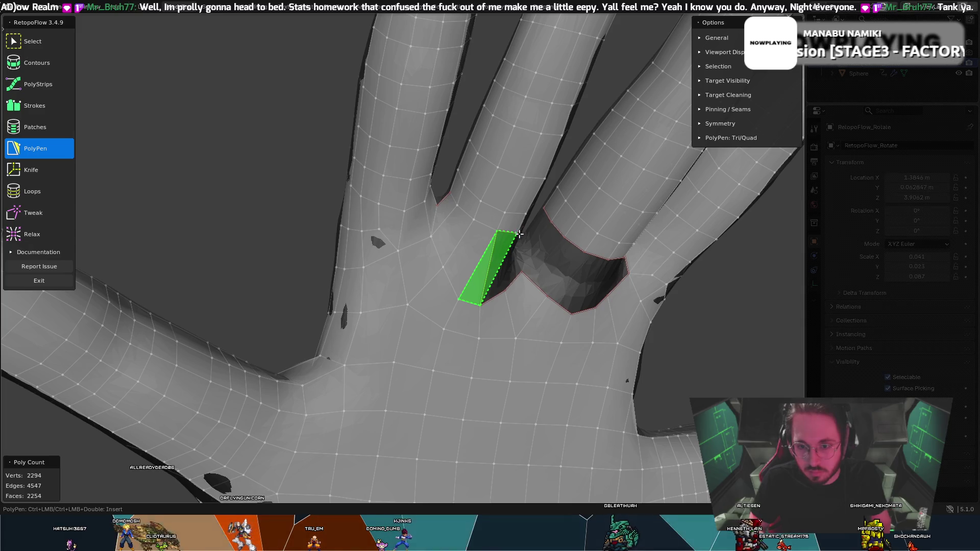
mouse_move(490, 232)
middle_mouse_down()
mouse_move(469, 230)
mouse_move(547, 262)
middle_mouse_up()
key("t")
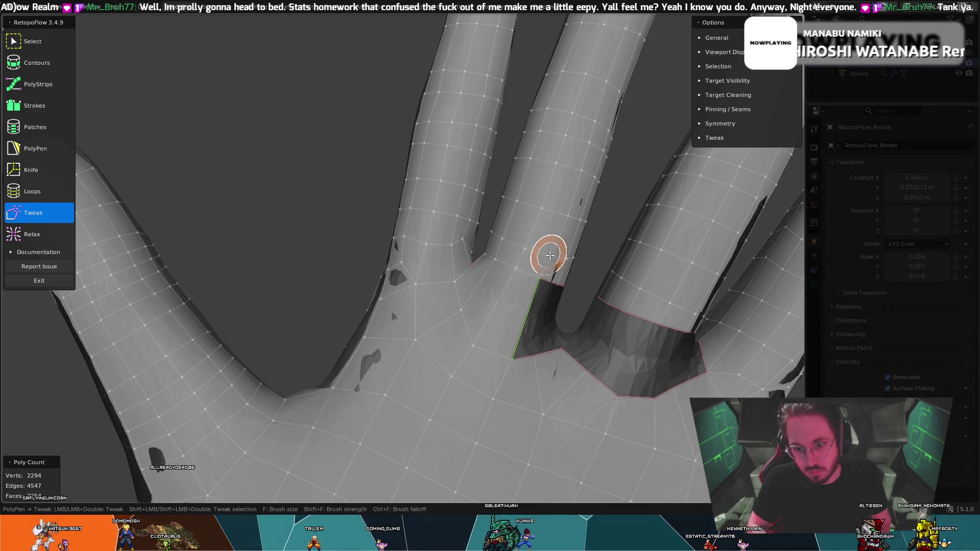
key("Escape")
- Add another quad to the finger-base hole and an edge down to the lower gap vertex
mouse_move(585, 296)
middle_mouse_down()
mouse_move(532, 268)
mouse_move(566, 315)
mouse_move(538, 375)
middle_mouse_up()
key("t")
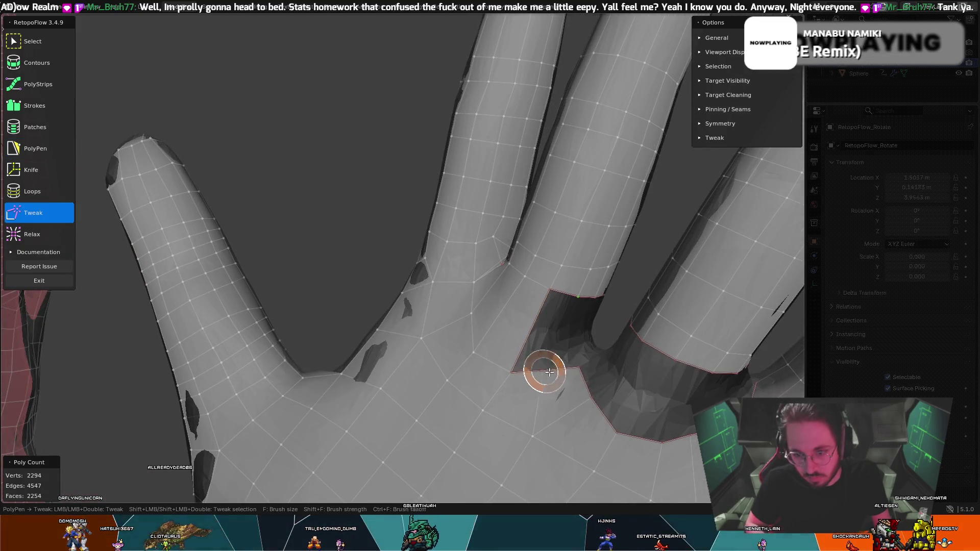
key("Escape")
left_click(548, 369)
mouse_move(559, 341)
middle_mouse_down()
mouse_move(549, 339)
mouse_move(606, 309)
middle_mouse_up()
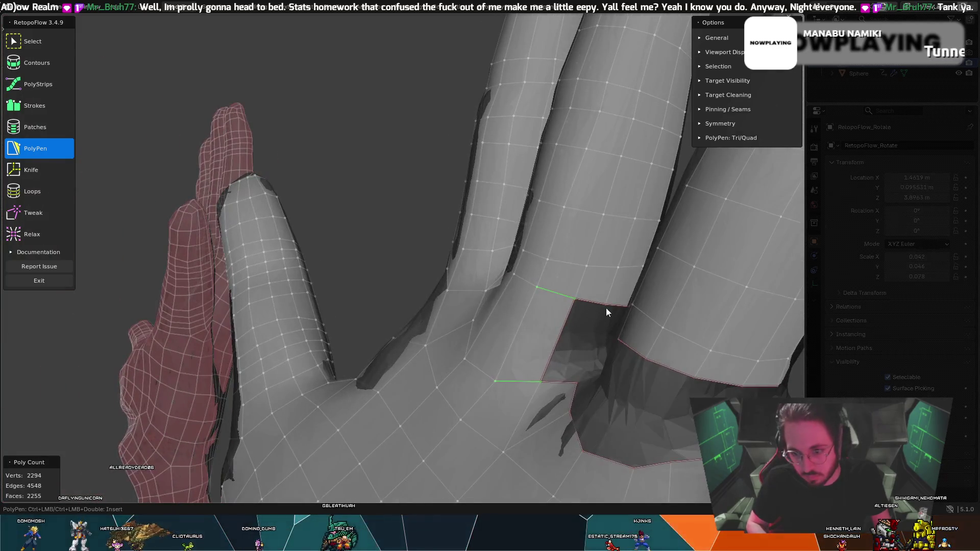
left_click(578, 382)
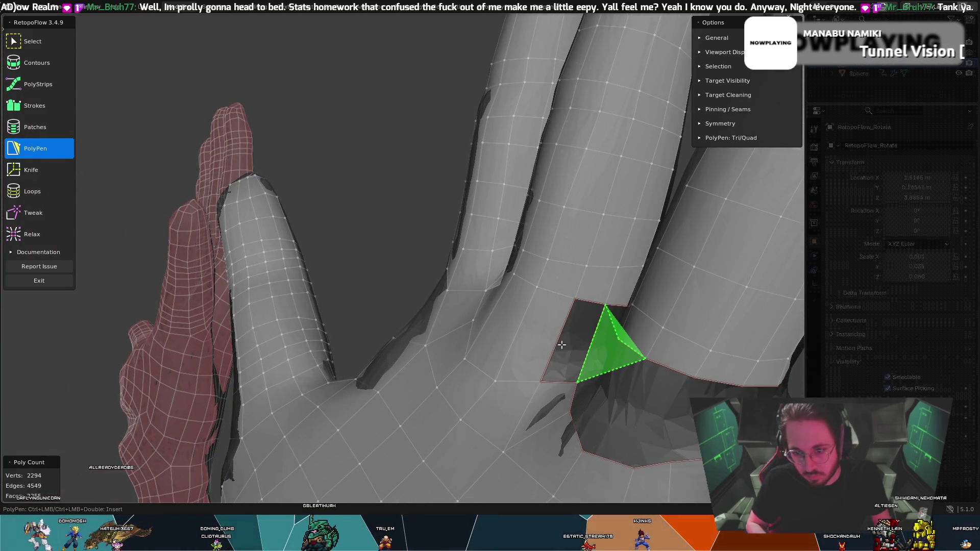
mouse_move(583, 326)
middle_mouse_down()
mouse_move(463, 326)
mouse_move(478, 295)
mouse_move(449, 326)
mouse_move(452, 318)
middle_mouse_up()
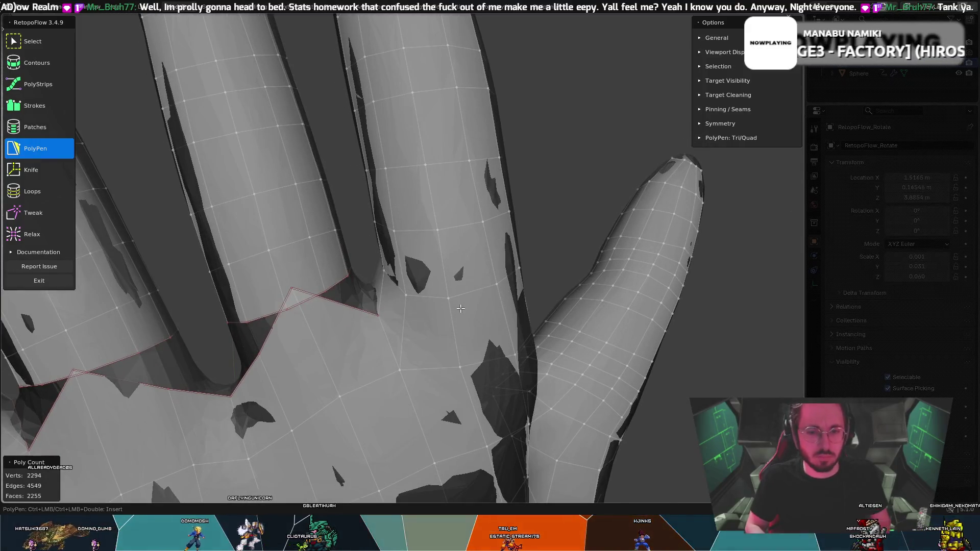
- Undo a stray edit, return to PolyPen and fill the gap between finger and palm
key("t")
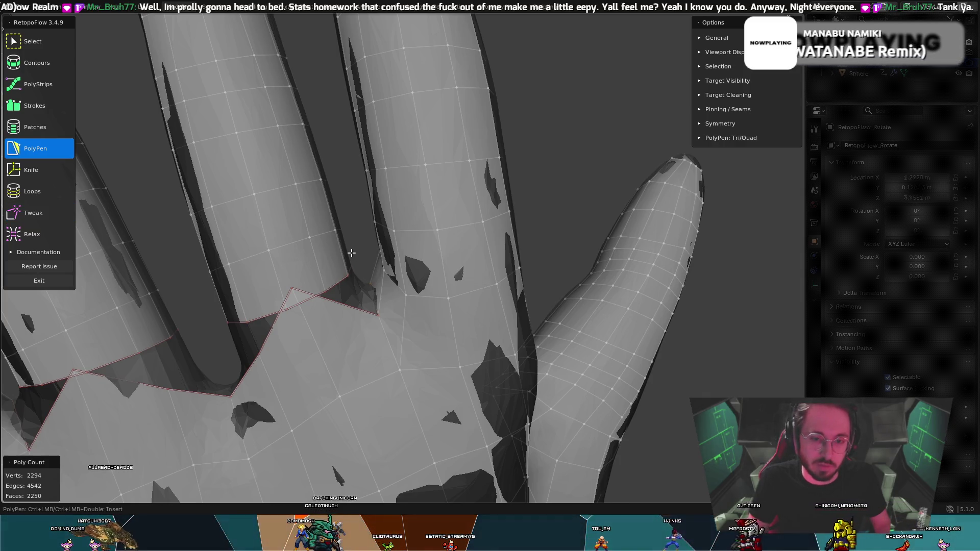
key("ctrl+z")
key("ctrl+z")
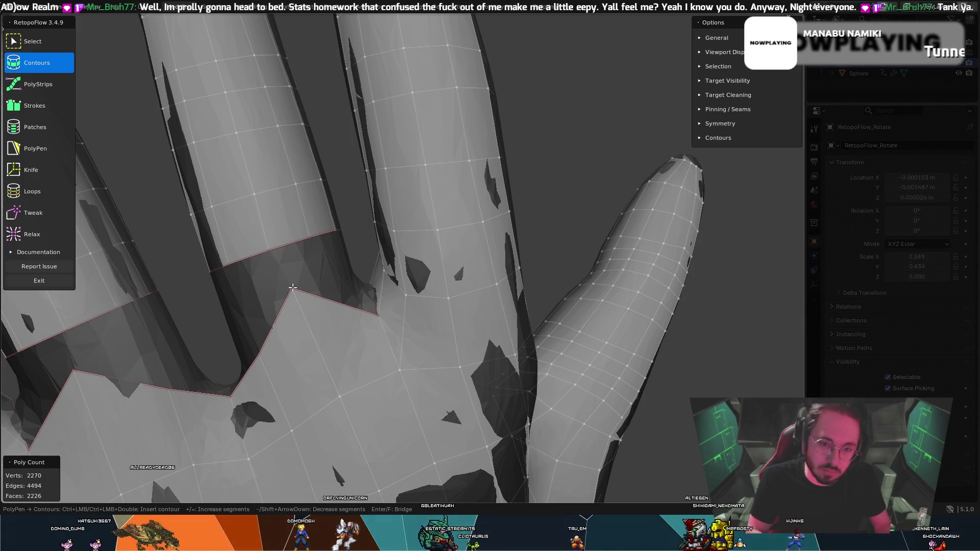
left_click(6, 145)
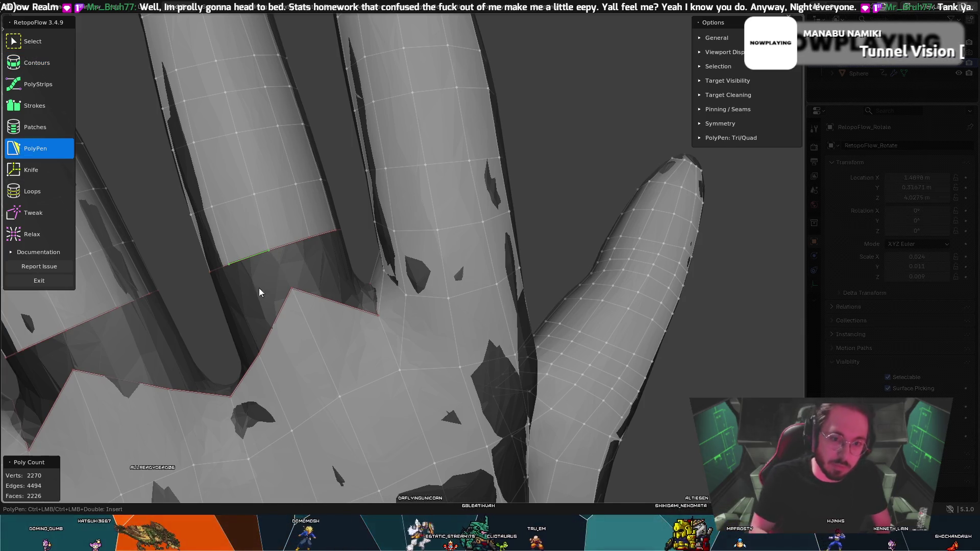
left_click(269, 249)
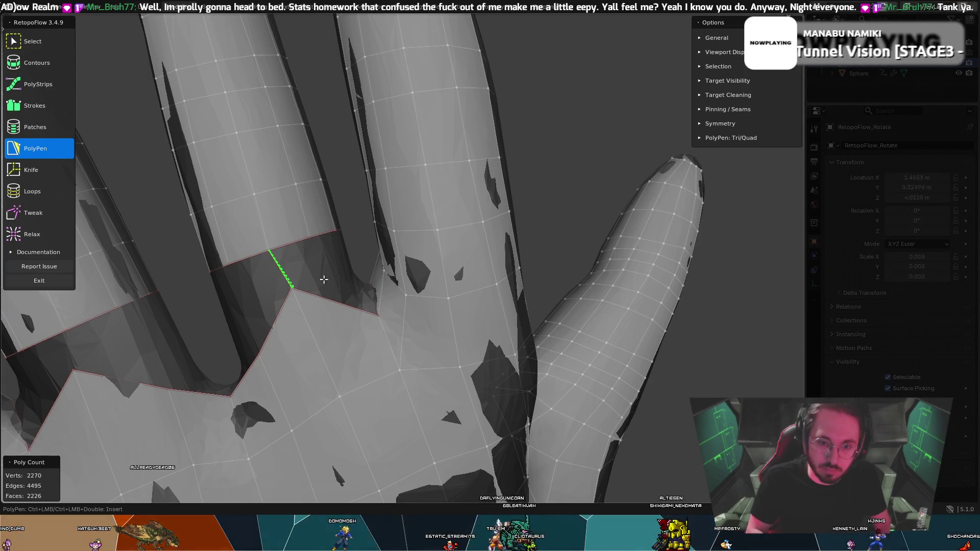
middle_click_drag(331, 245, 284, 282)
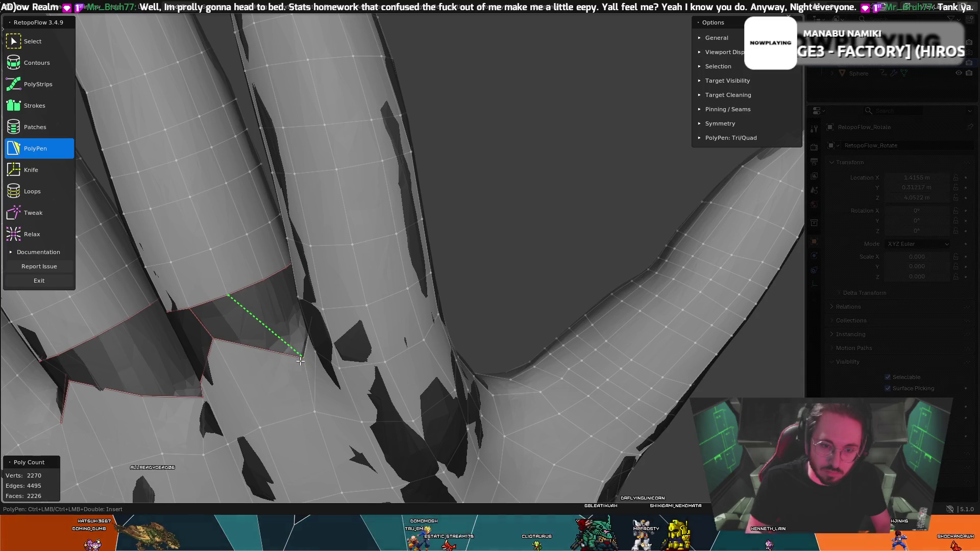
mouse_move(256, 305)
middle_mouse_down()
mouse_move(295, 271)
mouse_move(313, 302)
middle_mouse_up()
mouse_move(305, 302)
left_mouse_down()
mouse_move(332, 276)
mouse_move(350, 323)
left_mouse_up()
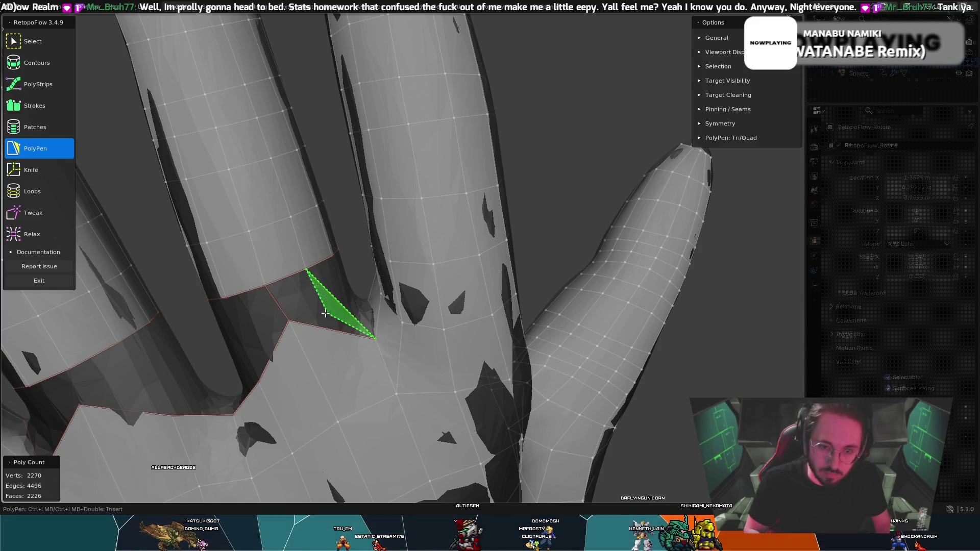
left_click(269, 288, "ctrl")
- Orbit around the finger bases to inspect the new faces, toggling between Tweak and PolyPen
middle_click_drag(269, 288, 348, 255)
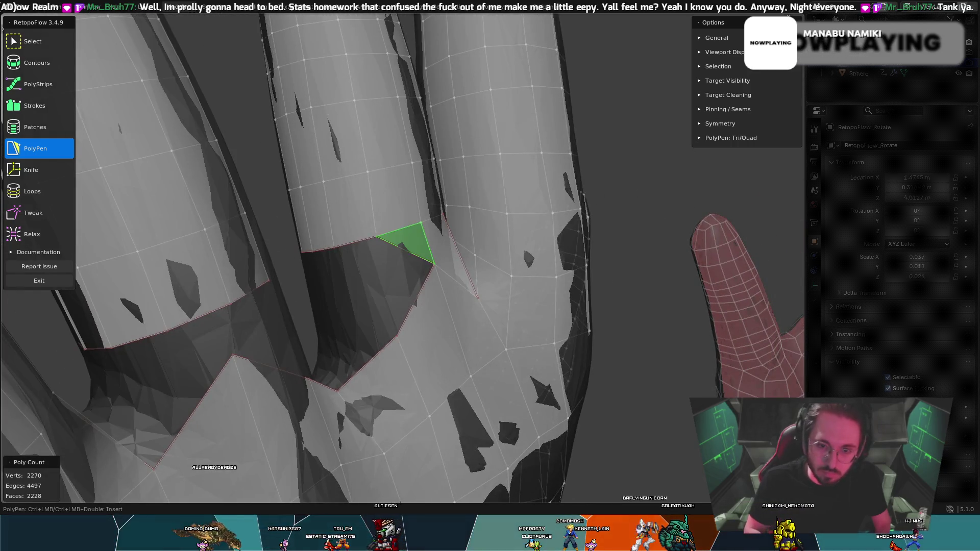
mouse_move(403, 291)
middle_mouse_down()
mouse_move(379, 295)
mouse_move(357, 281)
middle_mouse_up()
key("t")
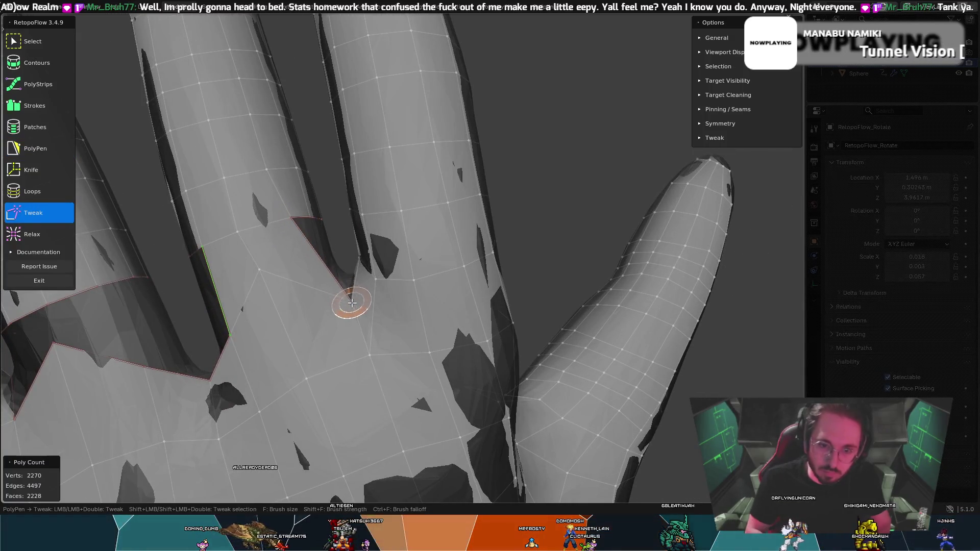
left_click_drag(352, 304, 343, 269)
key("5")
mouse_move(344, 269)
middle_mouse_down()
mouse_move(407, 280)
mouse_move(407, 309)
mouse_move(345, 313)
mouse_move(283, 283)
mouse_move(328, 303)
mouse_move(185, 307)
mouse_move(137, 323)
mouse_move(175, 294)
mouse_move(575, 200)
mouse_move(482, 230)
middle_mouse_up()
key("t")
key("5")
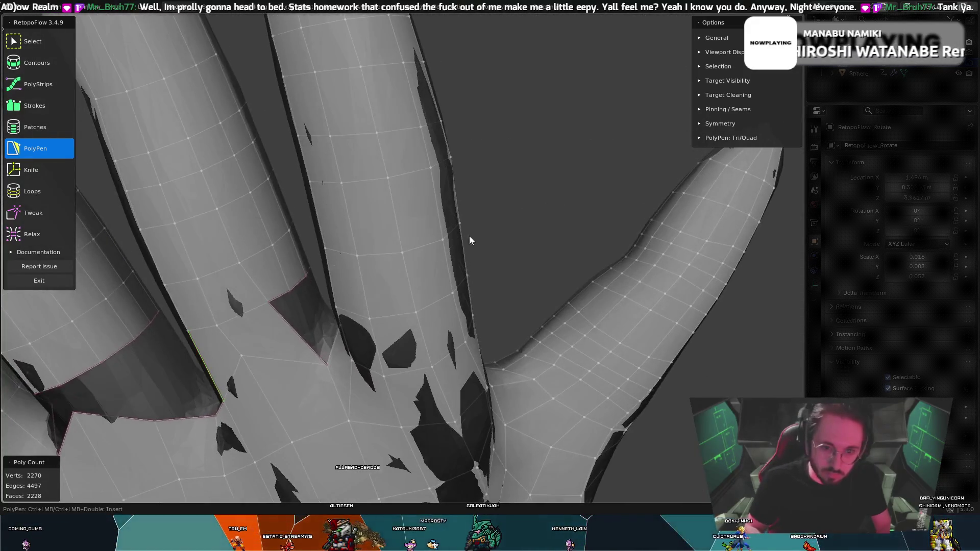
mouse_move(308, 302)
middle_mouse_down()
mouse_move(387, 339)
mouse_move(370, 324)
mouse_move(360, 362)
mouse_move(406, 378)
middle_mouse_up()
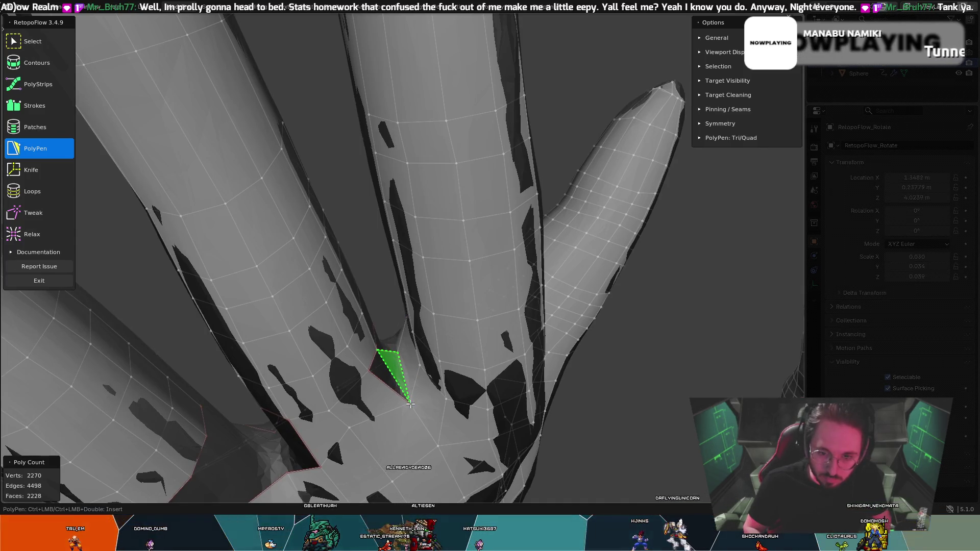
mouse_move(406, 398)
middle_mouse_down()
mouse_move(383, 367)
mouse_move(417, 344)
mouse_move(269, 350)
mouse_move(223, 333)
mouse_move(334, 250)
middle_mouse_up()
key("t")
key("5")
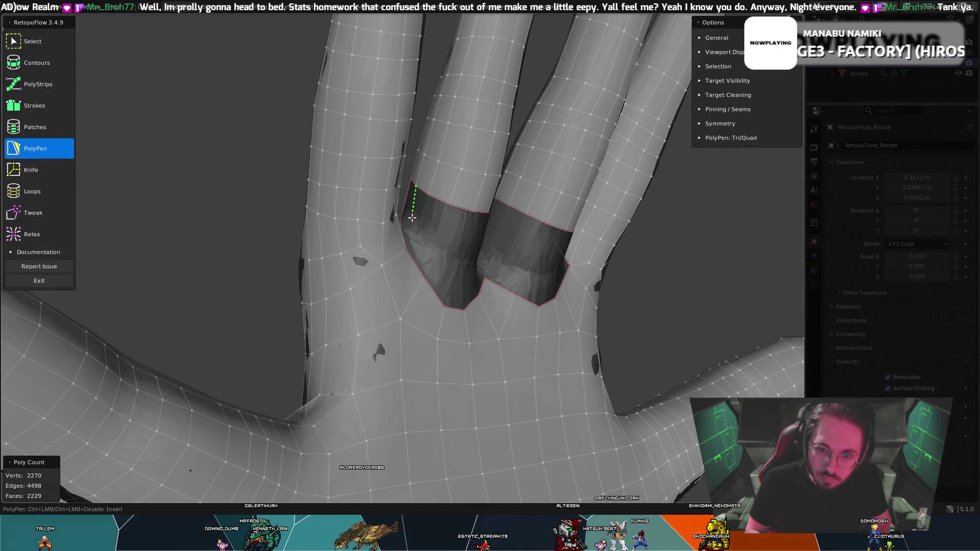
- Undo a trial edge and use Tweak to shift finger-base vertices right and upward
mouse_move(406, 226)
middle_mouse_down()
mouse_move(396, 247)
mouse_move(357, 258)
mouse_move(390, 271)
mouse_move(427, 235)
middle_mouse_up()
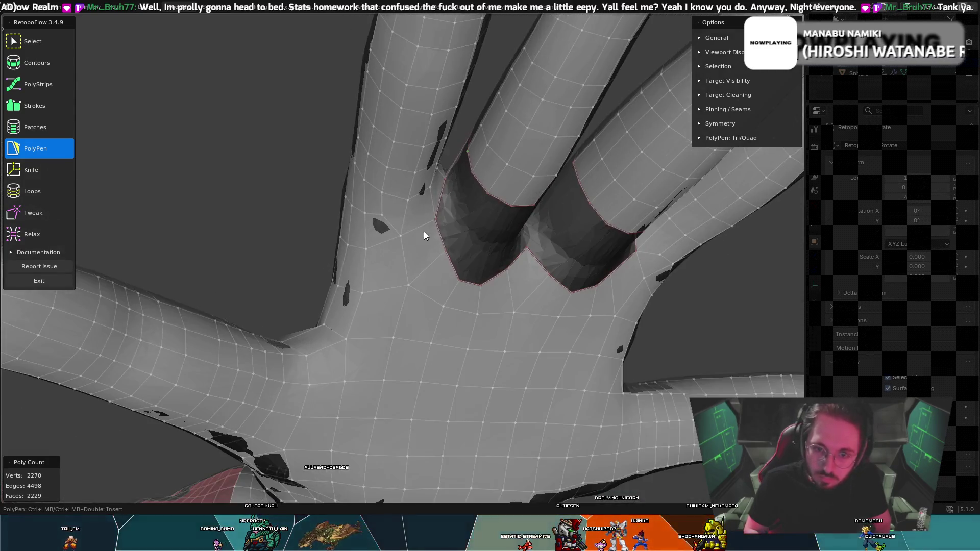
left_click(442, 212, "ctrl")
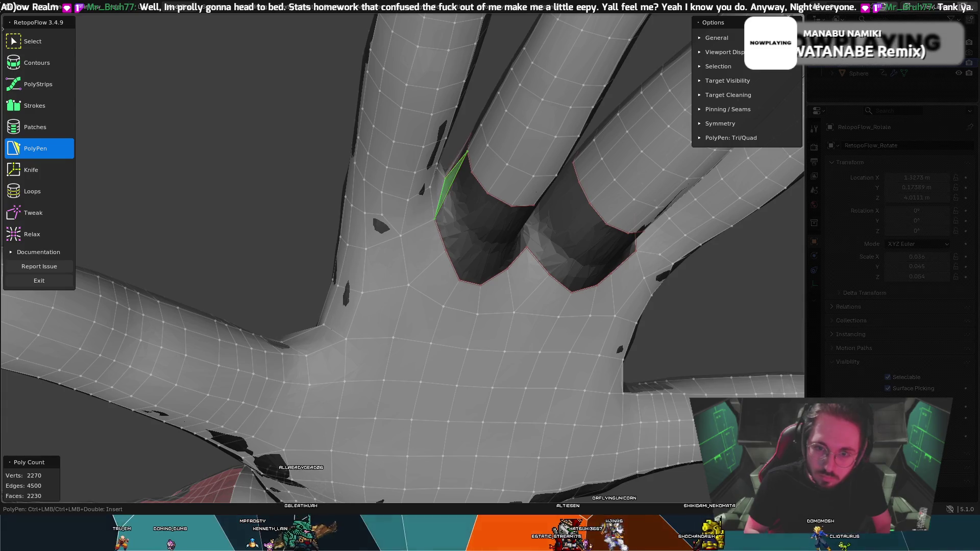
mouse_move(453, 168)
middle_mouse_down()
mouse_move(486, 173)
mouse_move(412, 132)
middle_mouse_up()
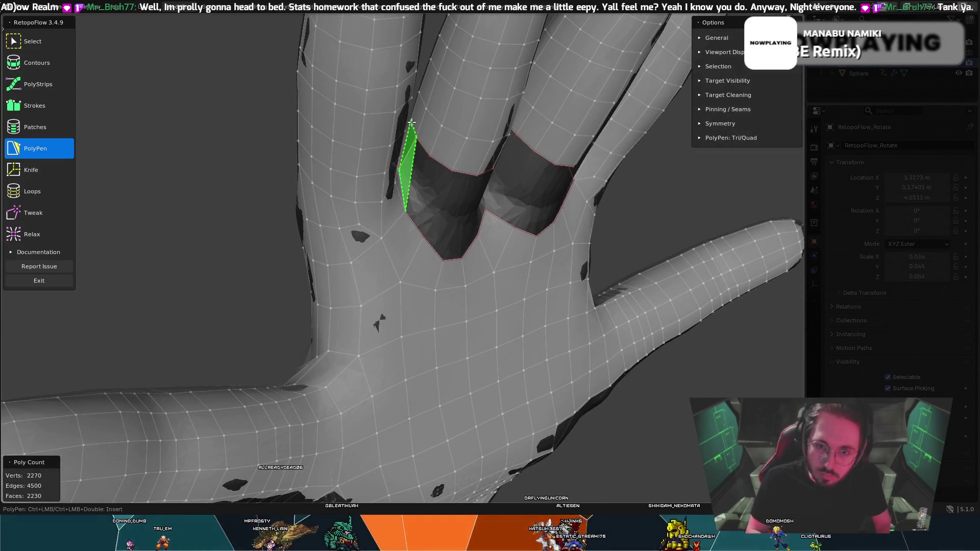
key("ctrl+z")
key("t")
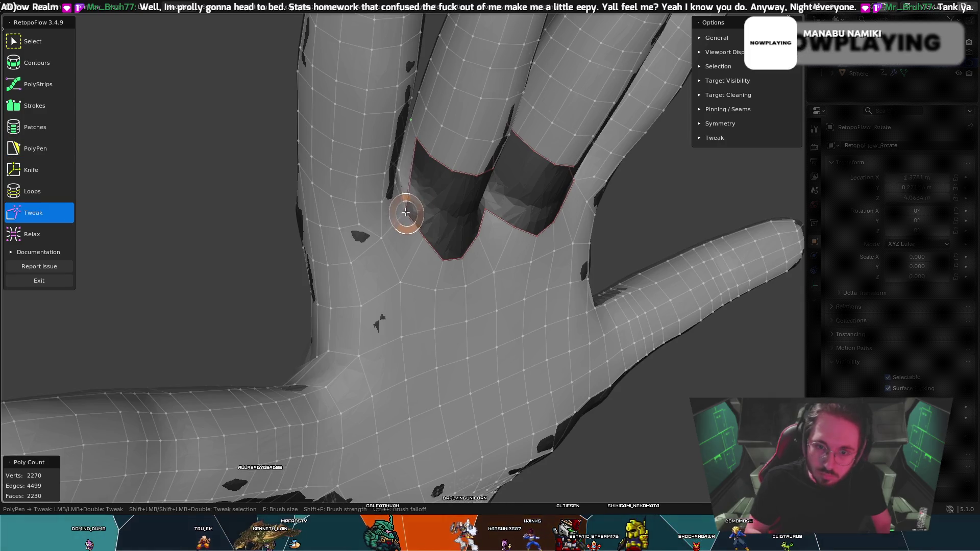
mouse_move(401, 192)
middle_mouse_down()
mouse_move(429, 192)
mouse_move(391, 185)
middle_mouse_up()
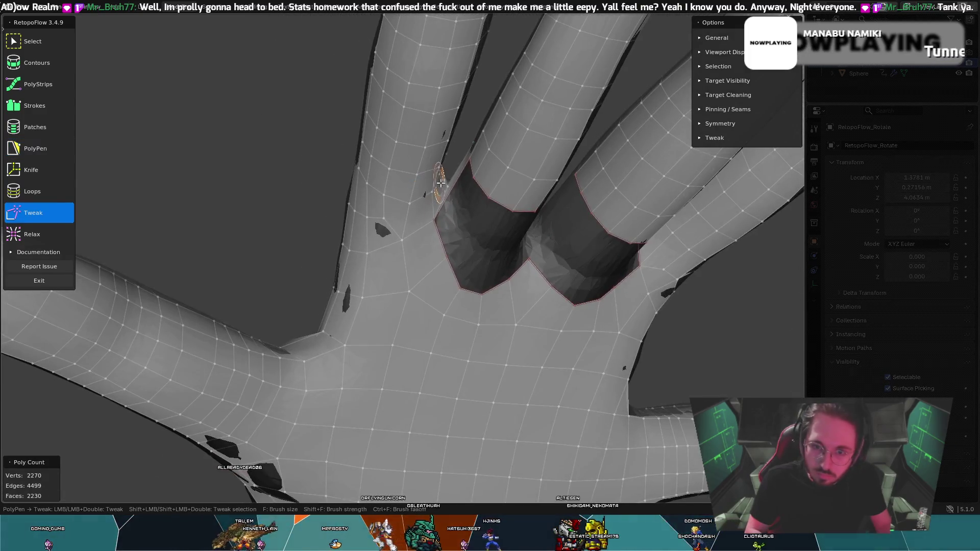
mouse_move(448, 182)
left_mouse_down()
mouse_move(437, 206)
mouse_move(448, 219)
mouse_move(447, 187)
left_mouse_up()
middle_click_drag(484, 192, 477, 189)
key("t")
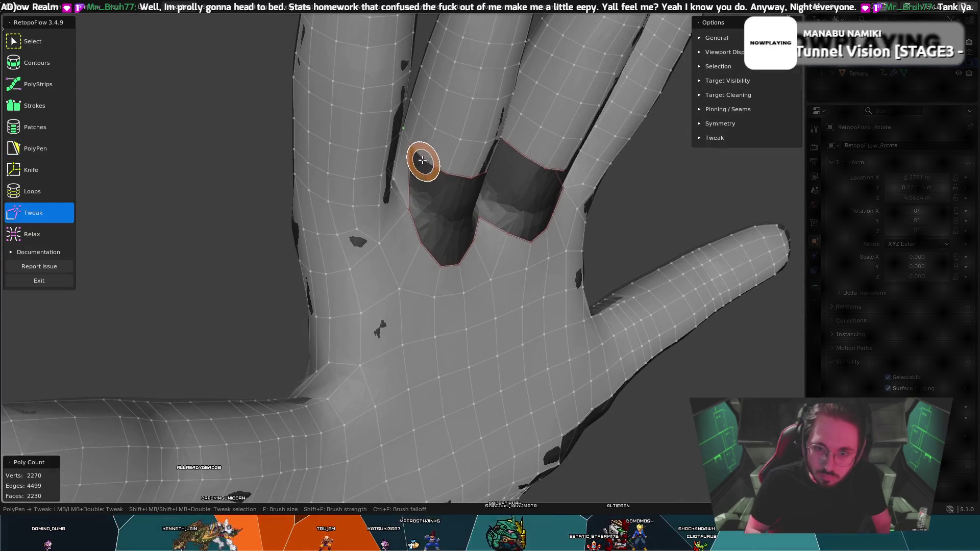
mouse_move(420, 153)
left_mouse_down()
mouse_move(427, 158)
mouse_move(438, 140)
mouse_move(412, 143)
left_mouse_up()
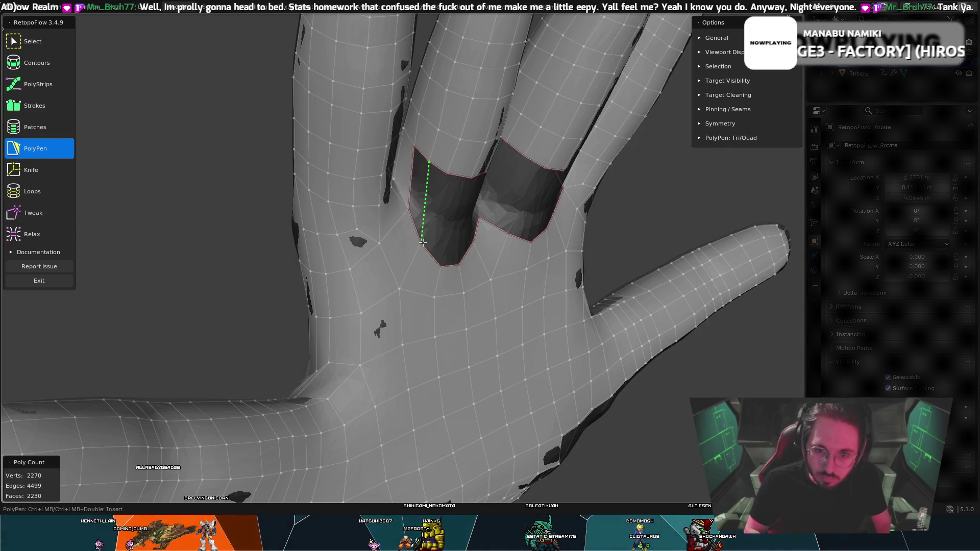
- Add faces along the finger gap and at the next finger's base, then nudge a vertex
left_click(442, 208, "ctrl")
middle_click_drag(443, 207, 450, 183)
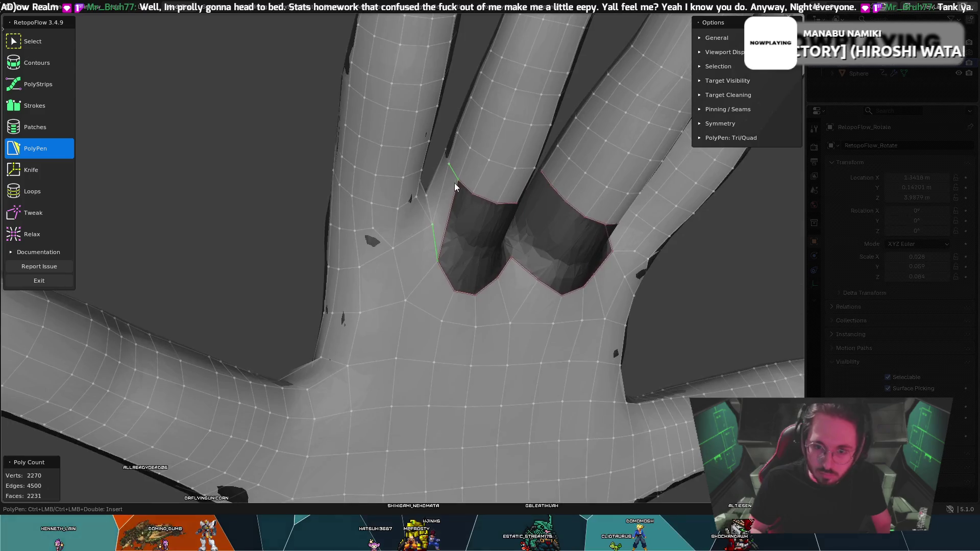
left_click(460, 240, "ctrl")
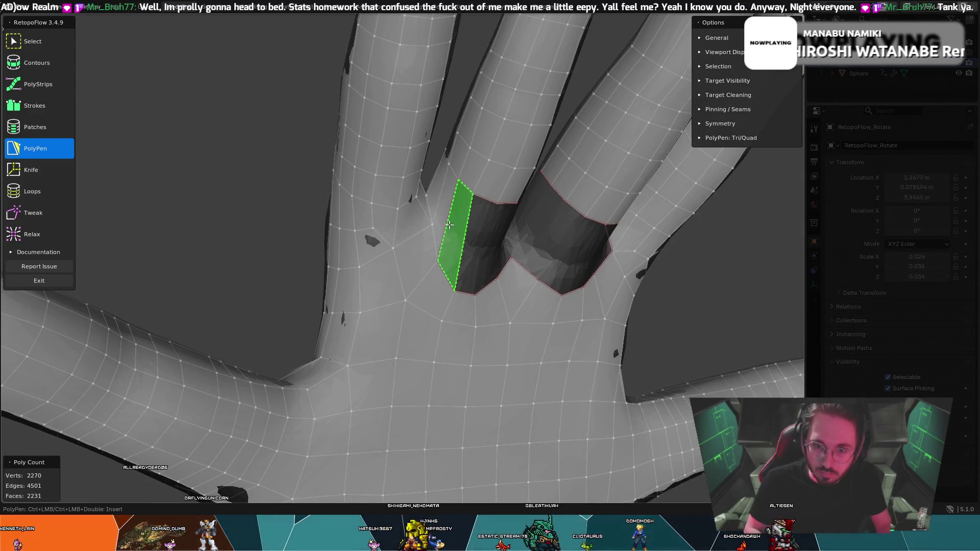
mouse_move(459, 240)
middle_mouse_down()
mouse_move(460, 207)
mouse_move(513, 244)
middle_mouse_up()
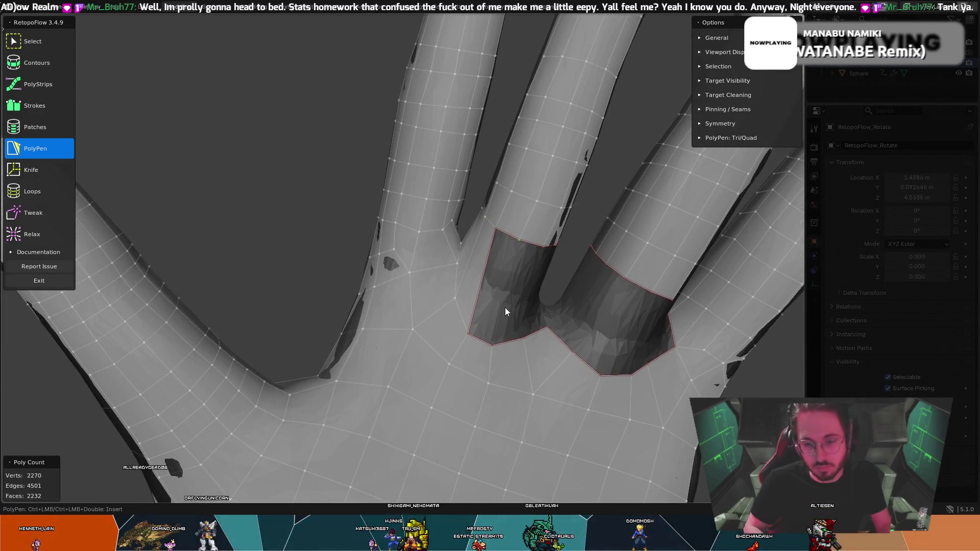
left_click(519, 239, "ctrl")
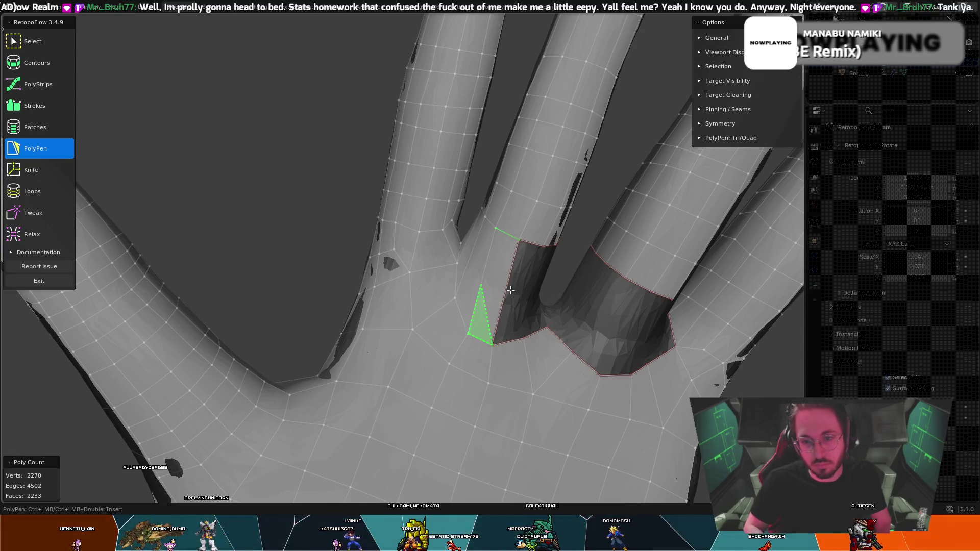
middle_click_drag(519, 239, 495, 236)
key("t")
left_click_drag(506, 234, 528, 247)
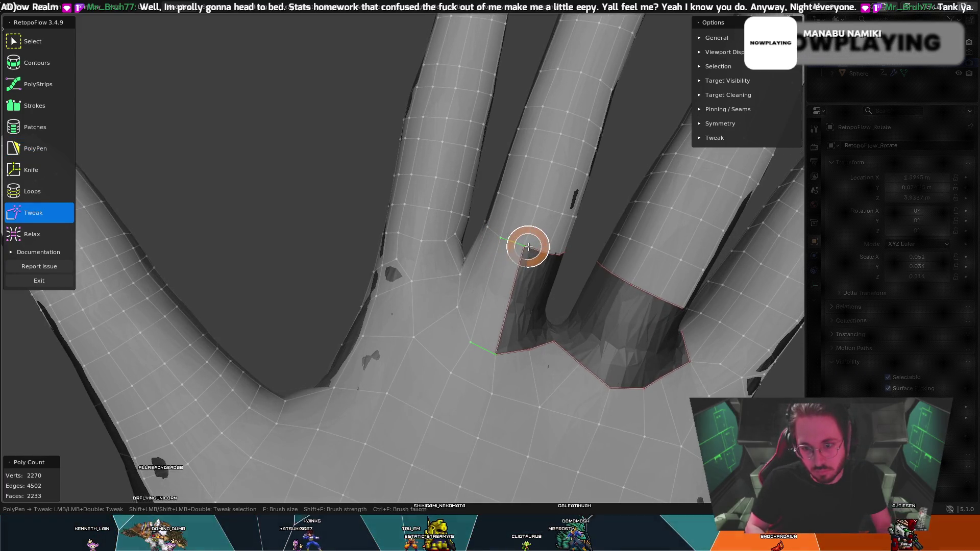
- Fill the dark finger-base gap with new faces, closing it with a triangle
middle_click_drag(548, 285, 543, 362)
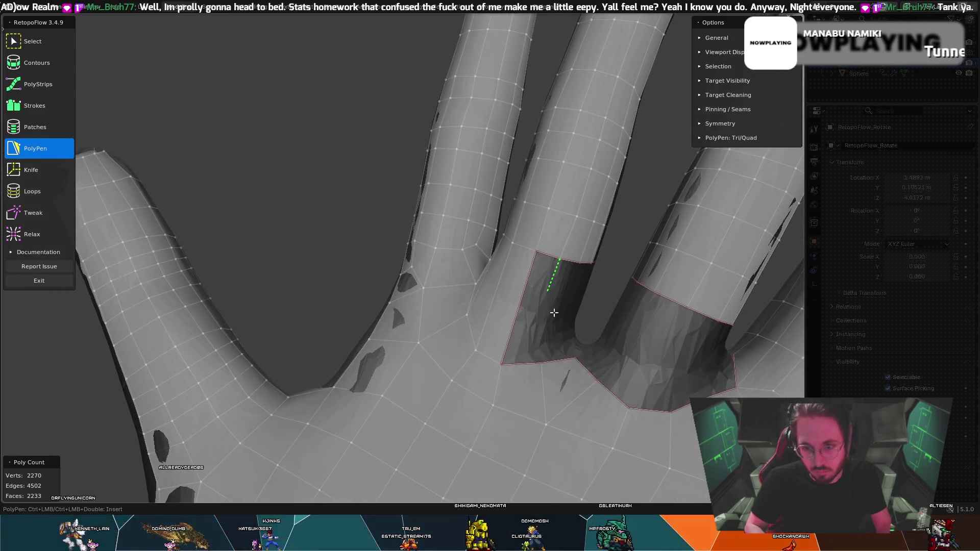
left_click(521, 314, "ctrl")
mouse_move(557, 316)
middle_mouse_down()
mouse_move(527, 305)
mouse_move(585, 275)
middle_mouse_up()
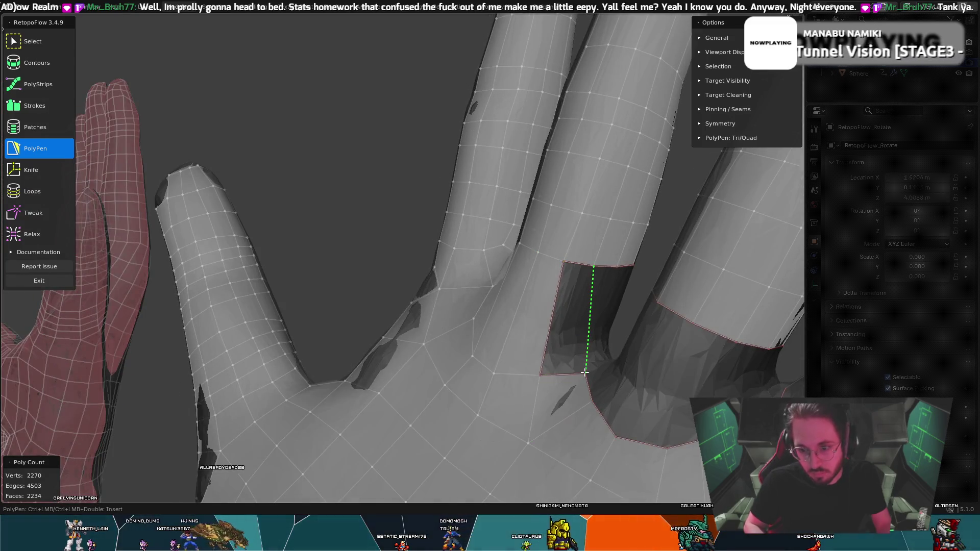
left_click(571, 326, "ctrl")
mouse_move(571, 326)
middle_mouse_down()
mouse_move(598, 340)
mouse_move(551, 340)
mouse_move(578, 399)
middle_mouse_up()
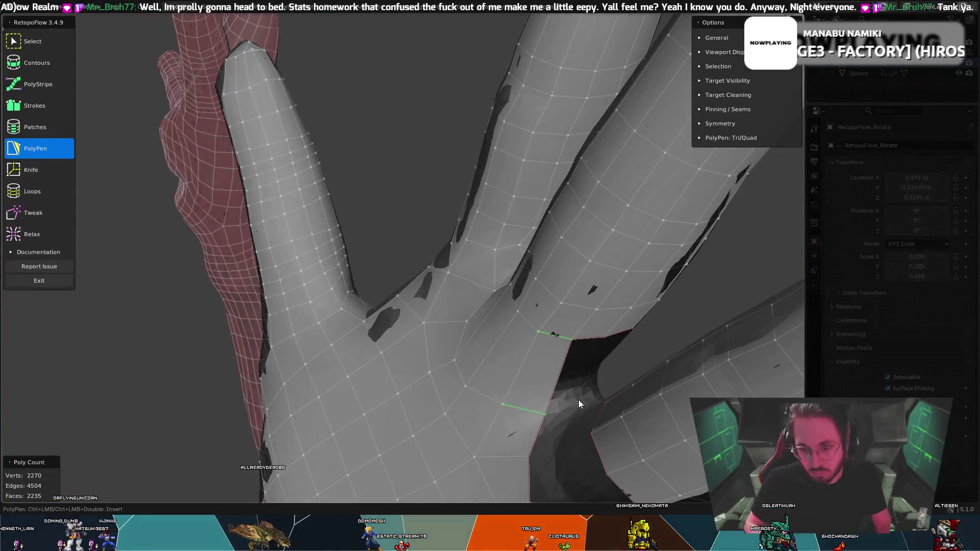
left_click(572, 340, "ctrl")
mouse_move(572, 340)
middle_mouse_down()
mouse_move(541, 316)
mouse_move(444, 394)
mouse_move(419, 381)
middle_mouse_up()
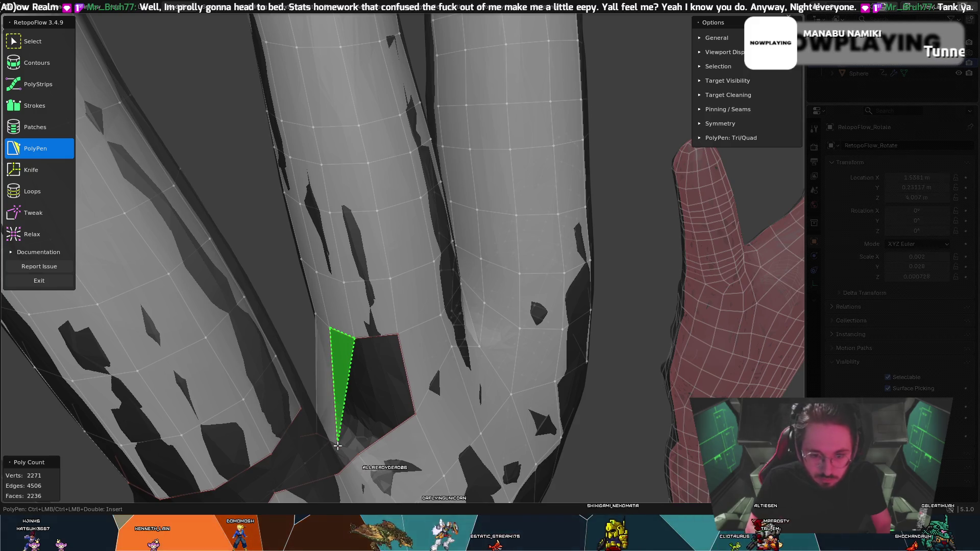
left_click(357, 454, "ctrl")
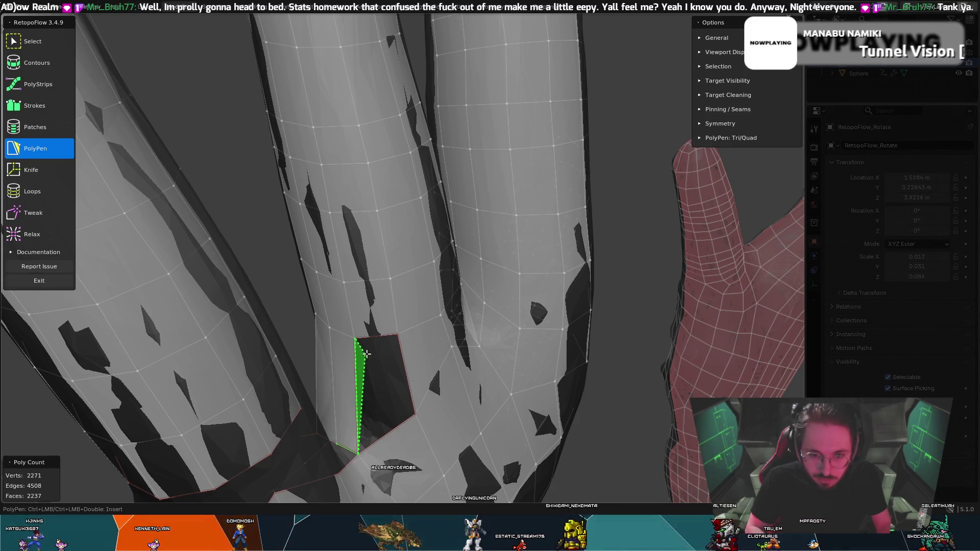
left_click(397, 336, "ctrl")
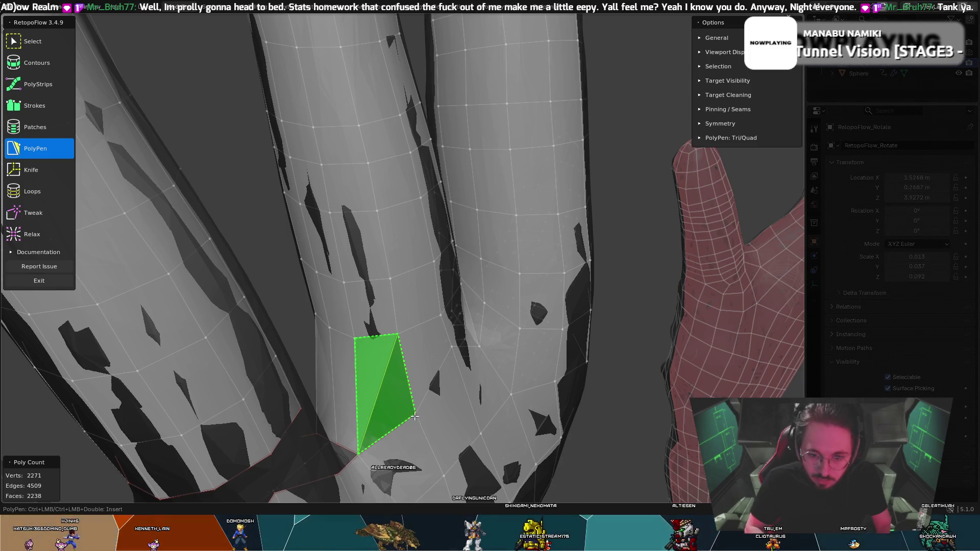
mouse_move(415, 416)
middle_mouse_down()
mouse_move(454, 366)
mouse_move(410, 393)
mouse_move(314, 400)
middle_mouse_up()
- Nudge palm vertices near the finger base with Tweak, then bring the dark gap into view in PolyPen
key("8")
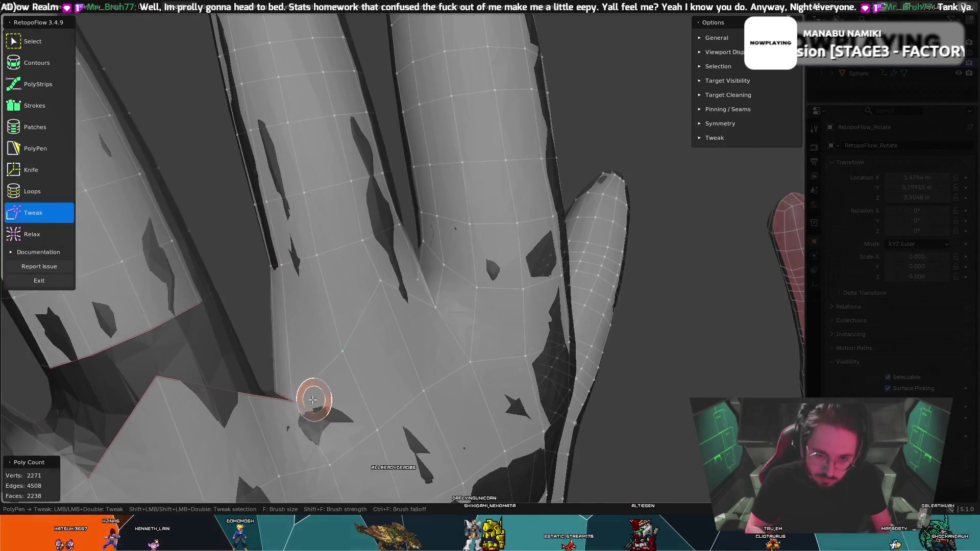
mouse_move(298, 400)
left_mouse_down()
mouse_move(309, 394)
mouse_move(330, 433)
mouse_move(306, 398)
mouse_move(317, 404)
left_mouse_up()
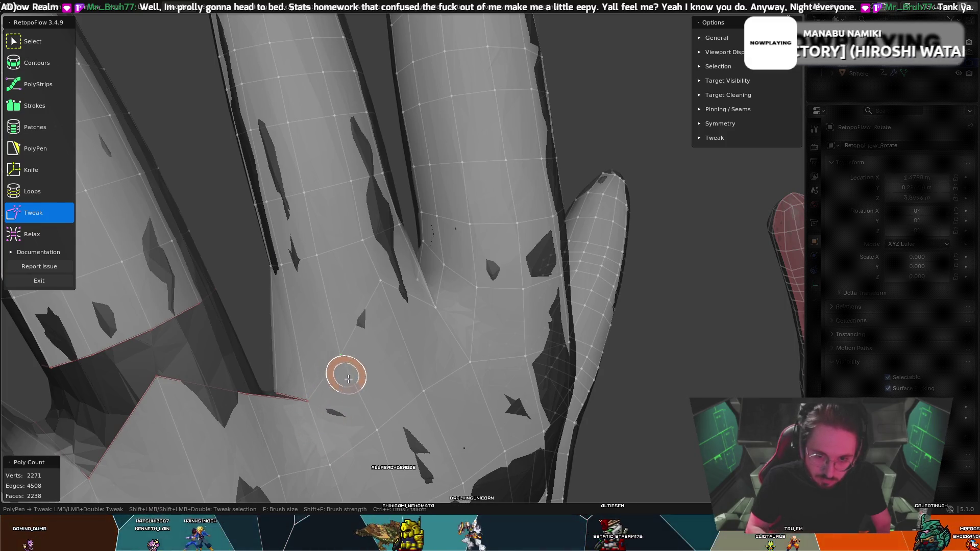
left_click_drag(378, 433, 343, 452)
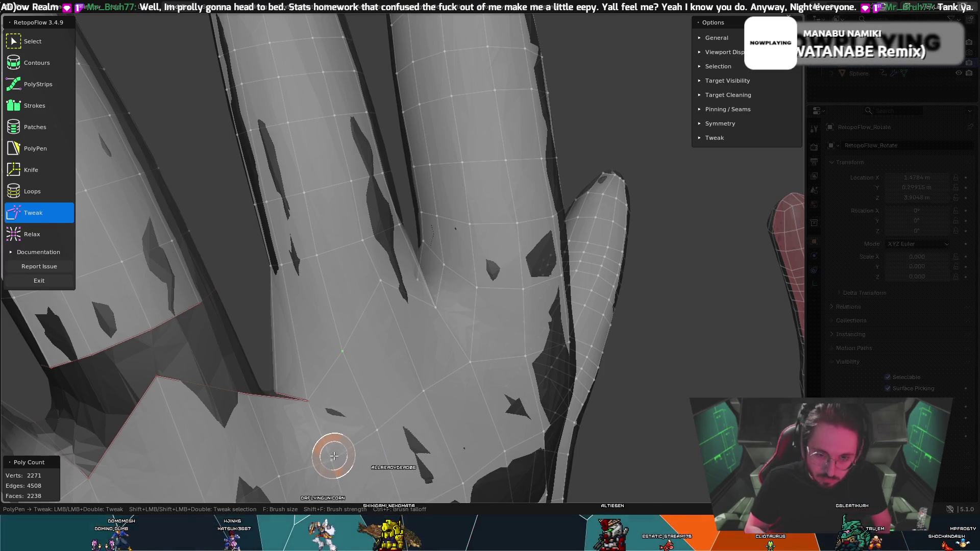
mouse_move(327, 411)
middle_mouse_down()
mouse_move(274, 346)
mouse_move(276, 452)
mouse_move(341, 421)
mouse_move(312, 441)
mouse_move(339, 405)
middle_mouse_up()
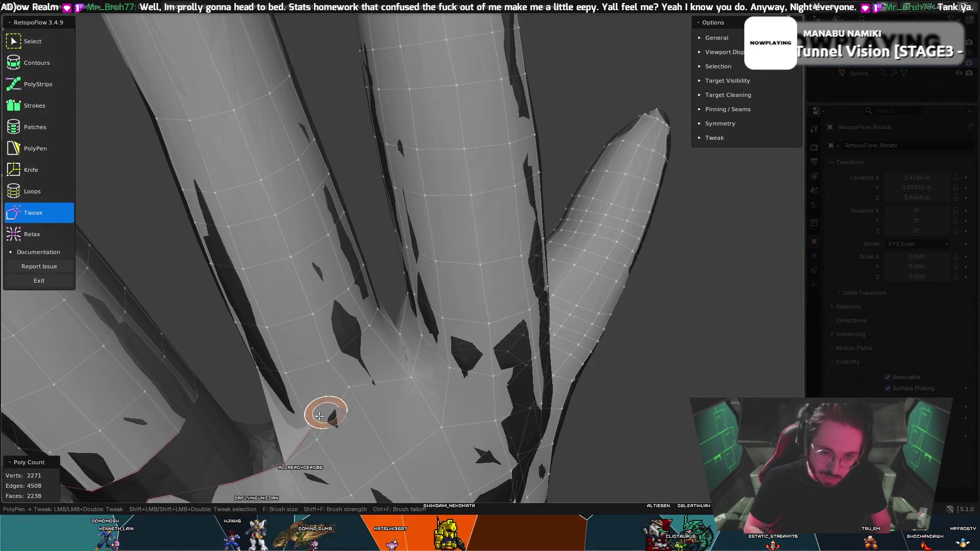
mouse_move(268, 425)
middle_mouse_down()
mouse_move(284, 383)
mouse_move(476, 385)
middle_mouse_up()
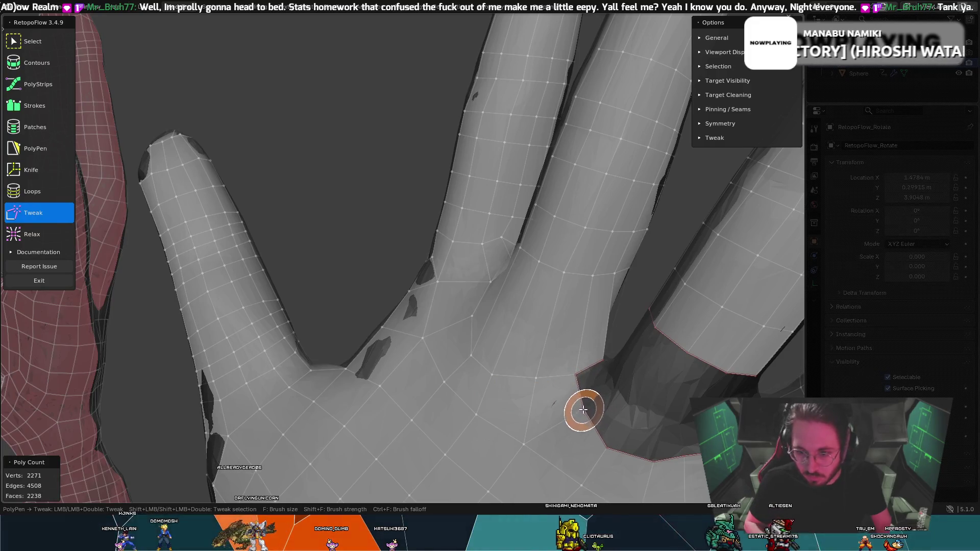
middle_click_drag(567, 392, 545, 372)
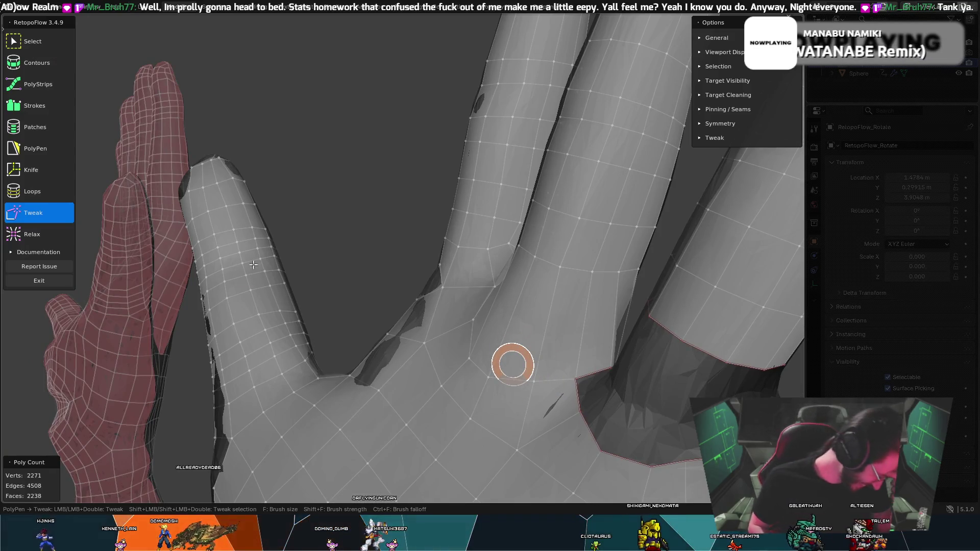
middle_click_drag(113, 233, 634, 318)
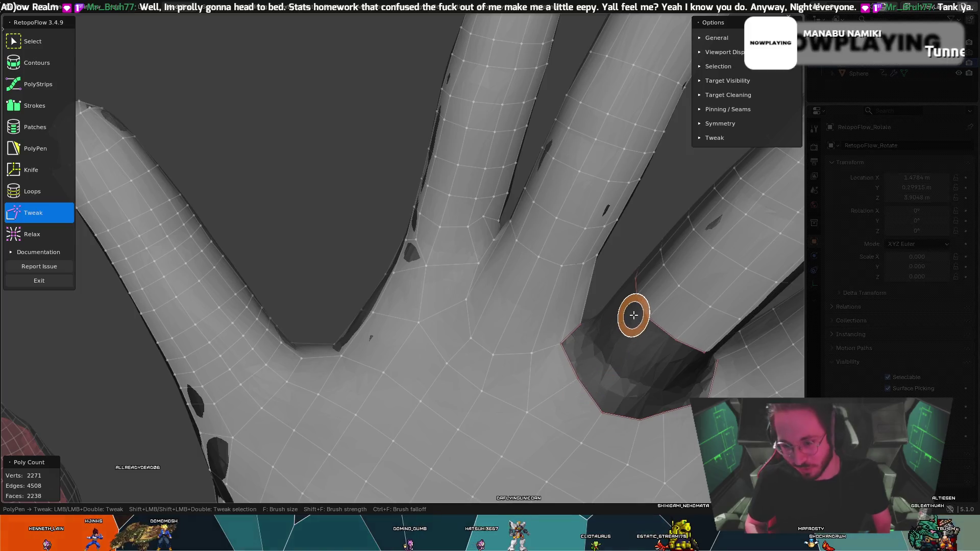
scroll(608, 294, "up", 3)
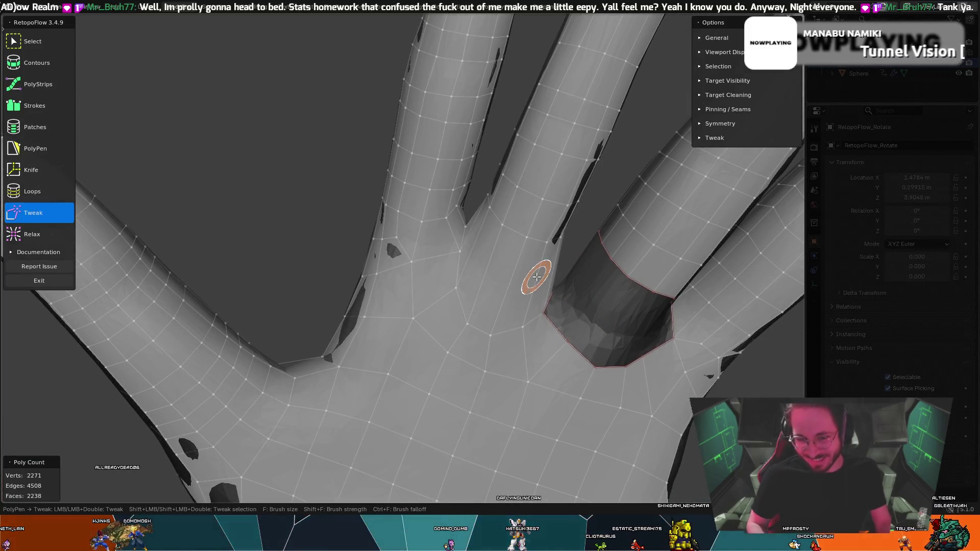
left_click(30, 148)
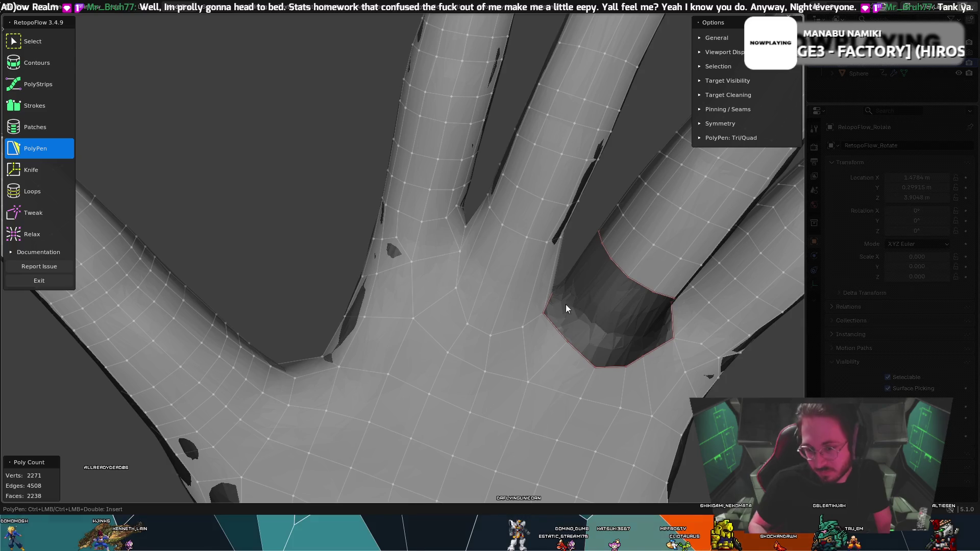
- Add quads along the rim of the finger-base hole, undoing the last one
mouse_move(605, 264)
middle_mouse_down()
mouse_move(606, 246)
mouse_move(591, 244)
mouse_move(606, 245)
mouse_move(597, 279)
mouse_move(562, 330)
middle_mouse_up()
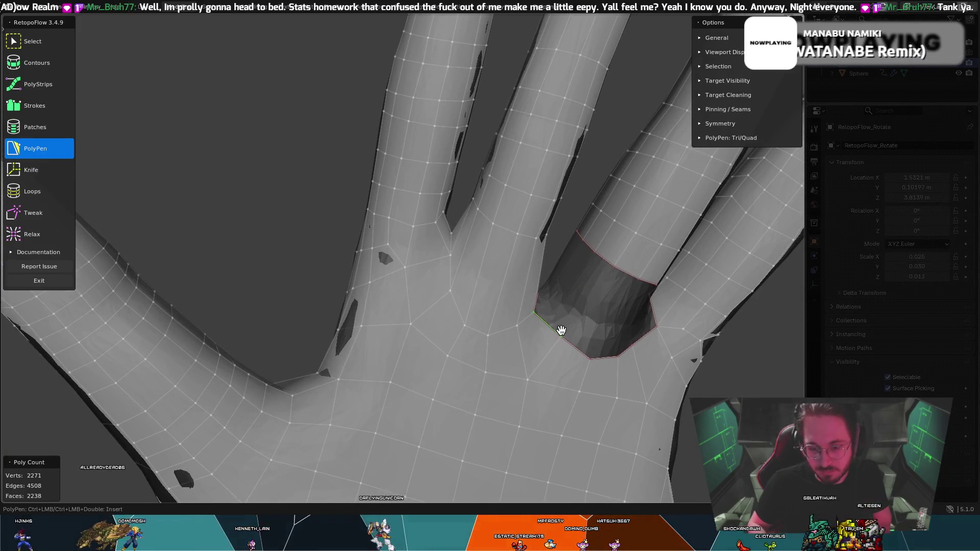
mouse_move(580, 296)
middle_mouse_down()
mouse_move(579, 277)
mouse_move(547, 281)
mouse_move(567, 310)
middle_mouse_up()
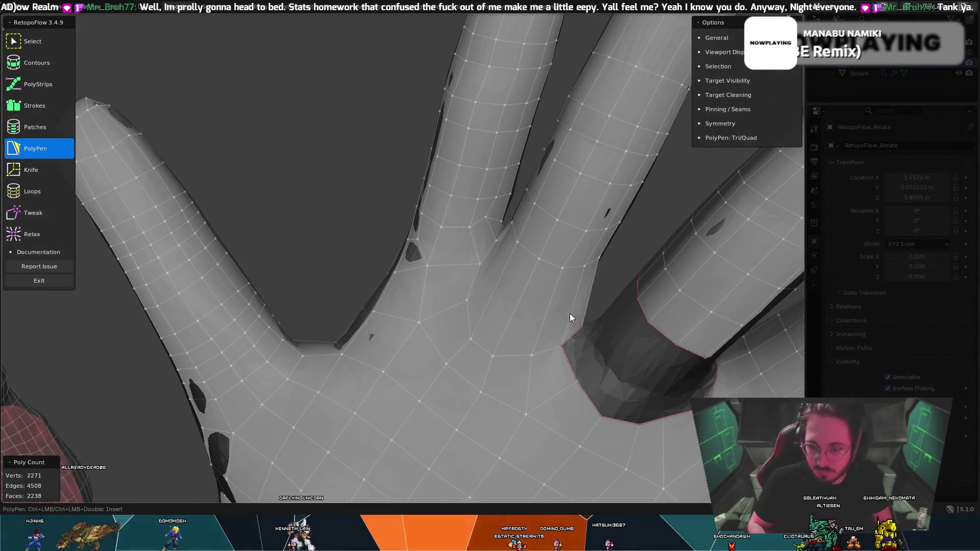
mouse_move(575, 345)
middle_mouse_down()
mouse_move(584, 350)
mouse_move(562, 337)
mouse_move(565, 317)
mouse_move(590, 332)
mouse_move(639, 302)
mouse_move(689, 328)
mouse_move(704, 320)
mouse_move(651, 332)
middle_mouse_up()
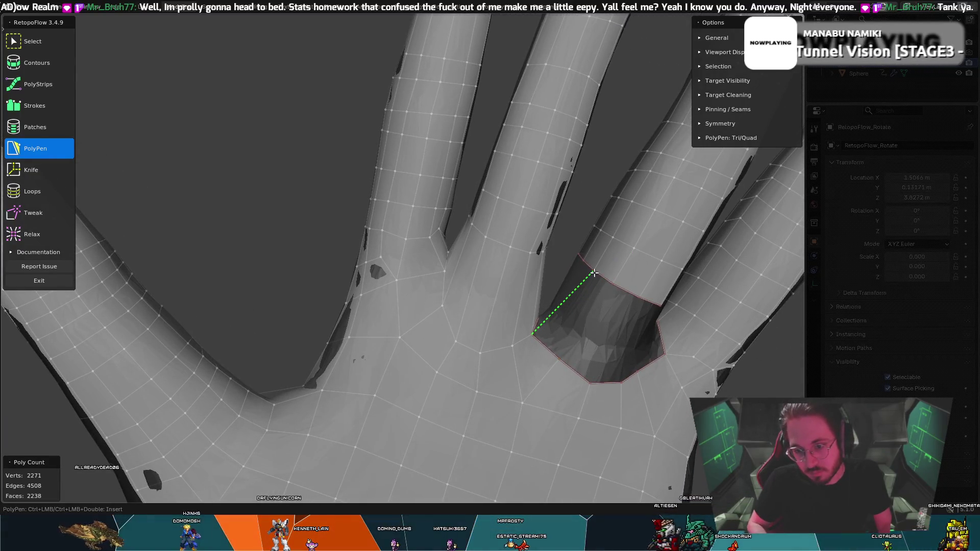
left_click(570, 343, "ctrl")
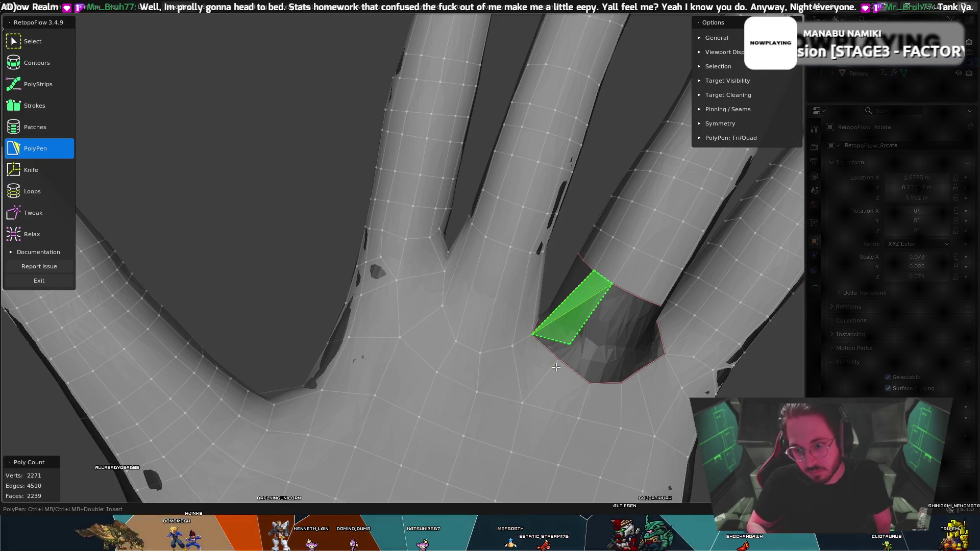
mouse_move(565, 355)
middle_mouse_down()
mouse_move(589, 320)
mouse_move(644, 356)
mouse_move(598, 350)
mouse_move(538, 377)
middle_mouse_up()
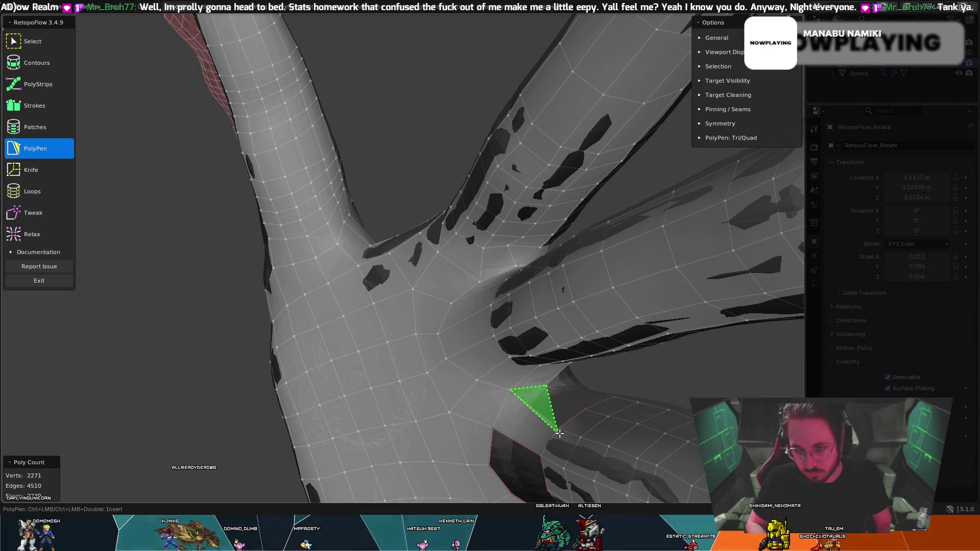
left_click(585, 410)
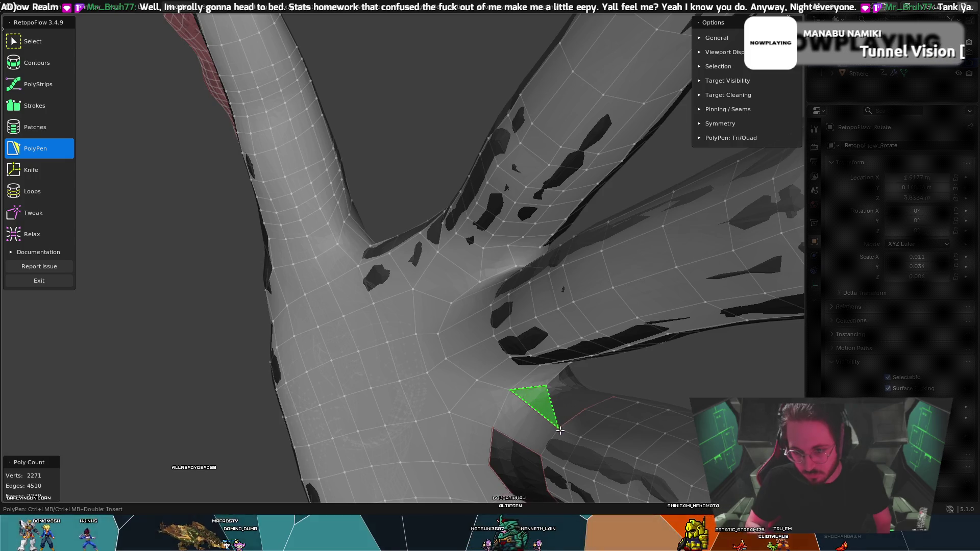
left_click(582, 407)
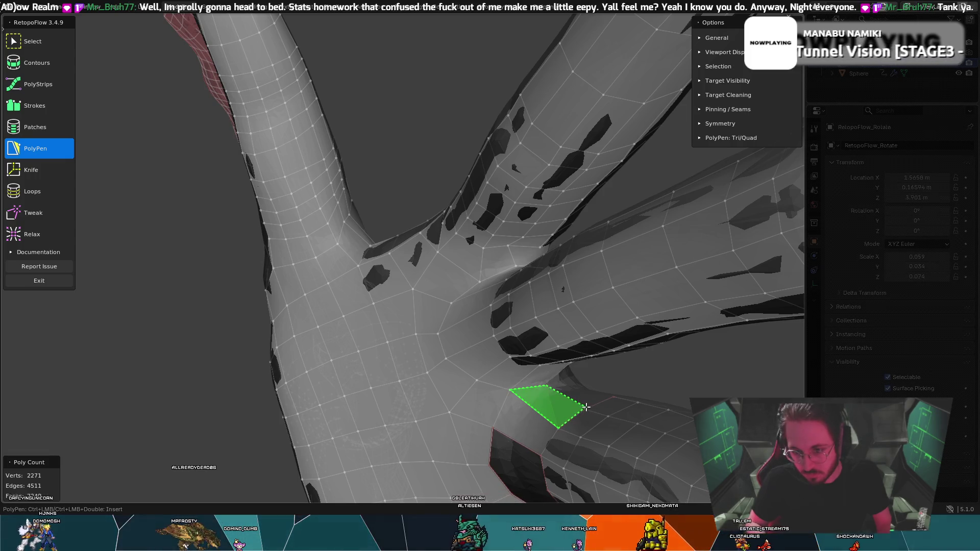
mouse_move(582, 407)
middle_mouse_down()
mouse_move(546, 384)
mouse_move(461, 369)
mouse_move(403, 345)
middle_mouse_up()
mouse_move(188, 362)
middle_mouse_down()
mouse_move(240, 371)
mouse_move(225, 403)
mouse_move(123, 411)
mouse_move(170, 342)
mouse_move(354, 253)
mouse_move(442, 238)
middle_mouse_up()
key("ctrl+z")
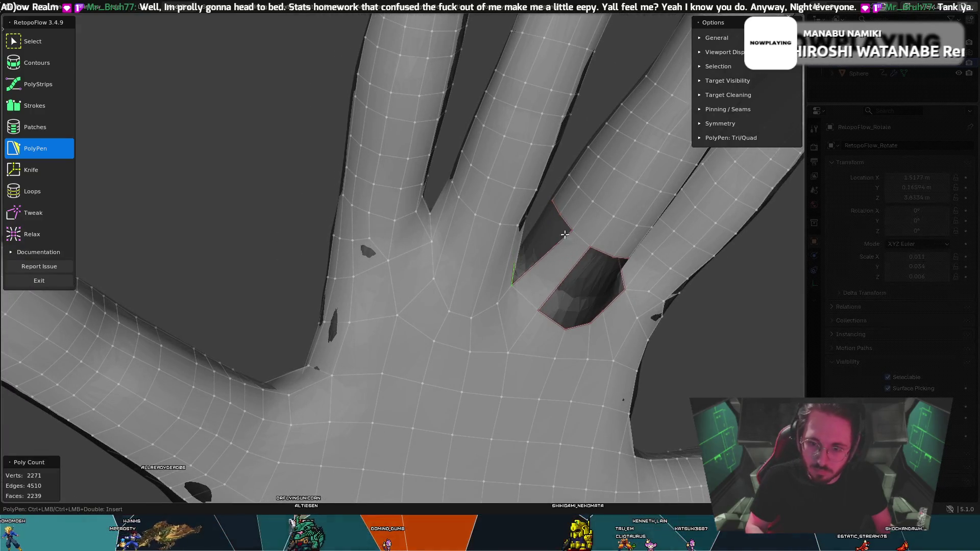
- Add three more faces at the edge and inside the finger-base hole
mouse_move(550, 250)
middle_mouse_down()
mouse_move(506, 232)
mouse_move(461, 233)
mouse_move(529, 301)
middle_mouse_up()
mouse_move(567, 339)
middle_mouse_down()
mouse_move(655, 328)
mouse_move(627, 284)
mouse_move(434, 250)
mouse_move(340, 336)
middle_mouse_up()
left_click(611, 282, "ctrl")
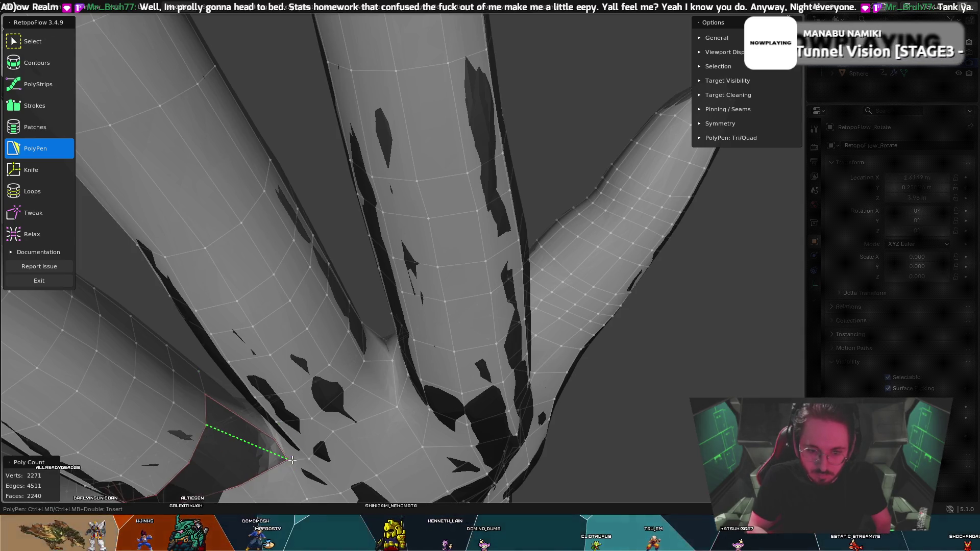
left_click(258, 432)
mouse_move(240, 422)
middle_mouse_down()
mouse_move(252, 378)
mouse_move(228, 397)
mouse_move(164, 384)
middle_mouse_up()
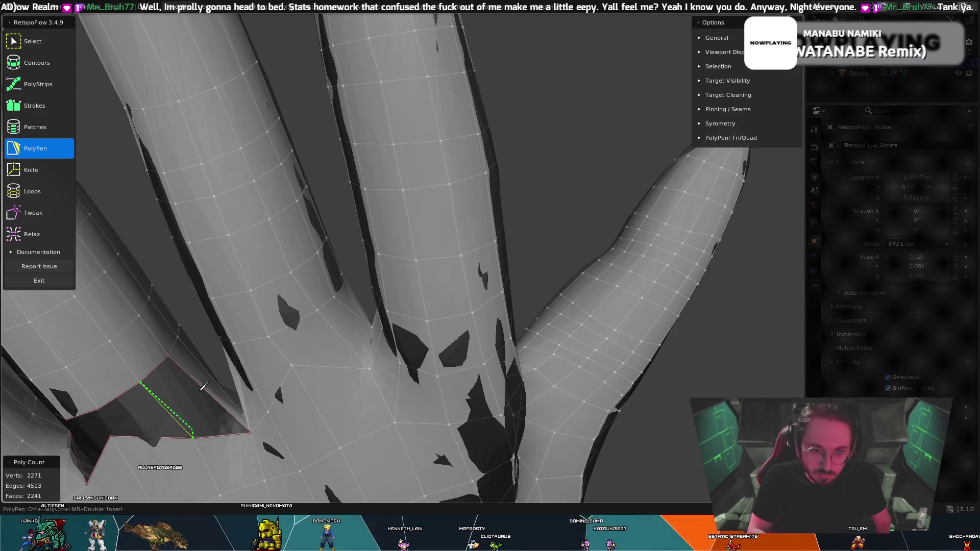
left_click(176, 391, "ctrl")
mouse_move(177, 391)
middle_mouse_down()
mouse_move(192, 341)
mouse_move(154, 351)
middle_mouse_up()
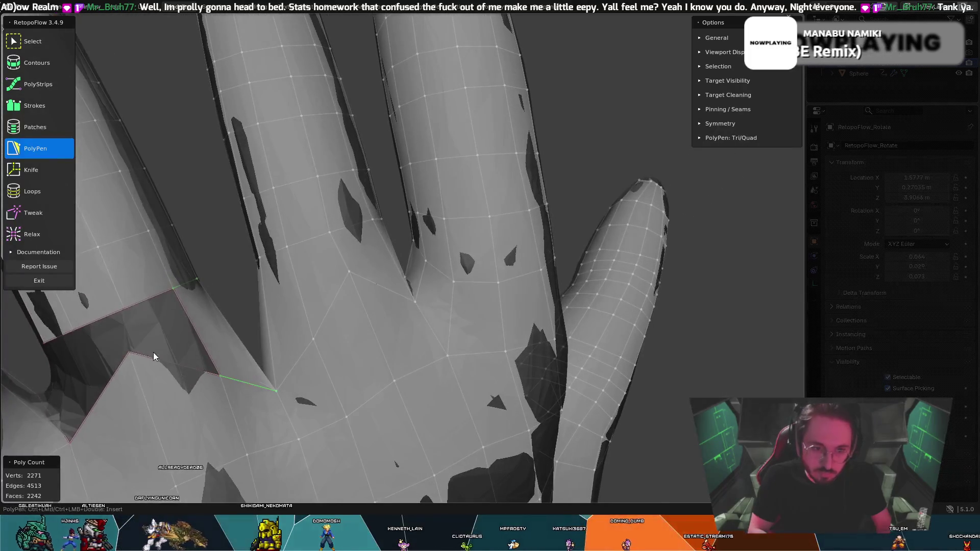
- Fill a finger-base gap and a narrow sliver beside a finger with new faces
key("t")
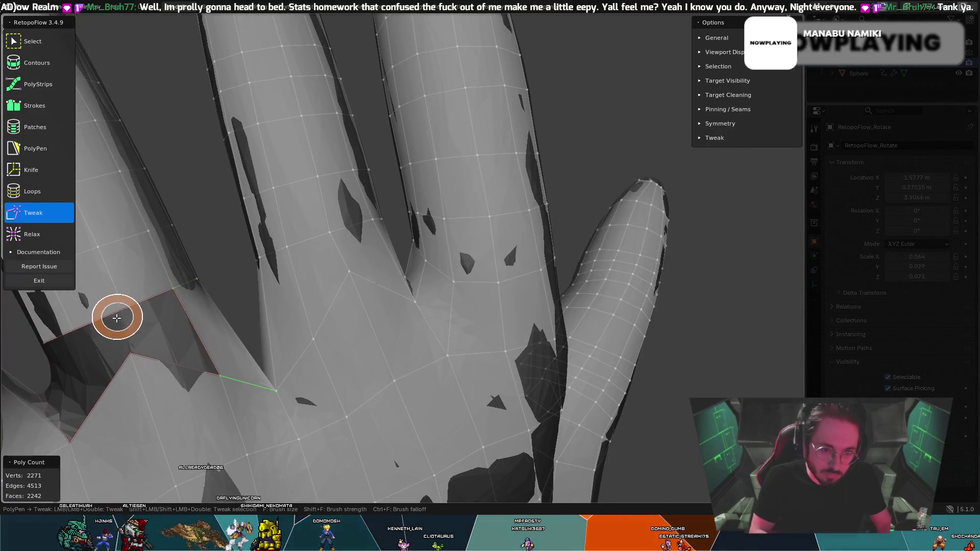
mouse_move(126, 318)
middle_mouse_down()
mouse_move(143, 308)
mouse_move(127, 266)
middle_mouse_up()
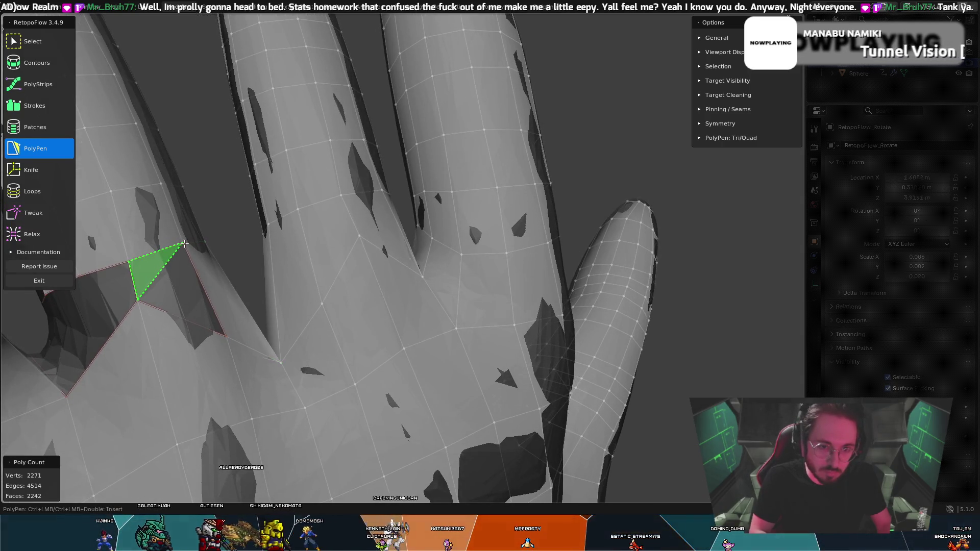
left_click(228, 339)
mouse_move(228, 339)
middle_mouse_down()
mouse_move(169, 312)
mouse_move(198, 296)
mouse_move(182, 315)
mouse_move(346, 195)
mouse_move(342, 213)
mouse_move(284, 245)
middle_mouse_up()
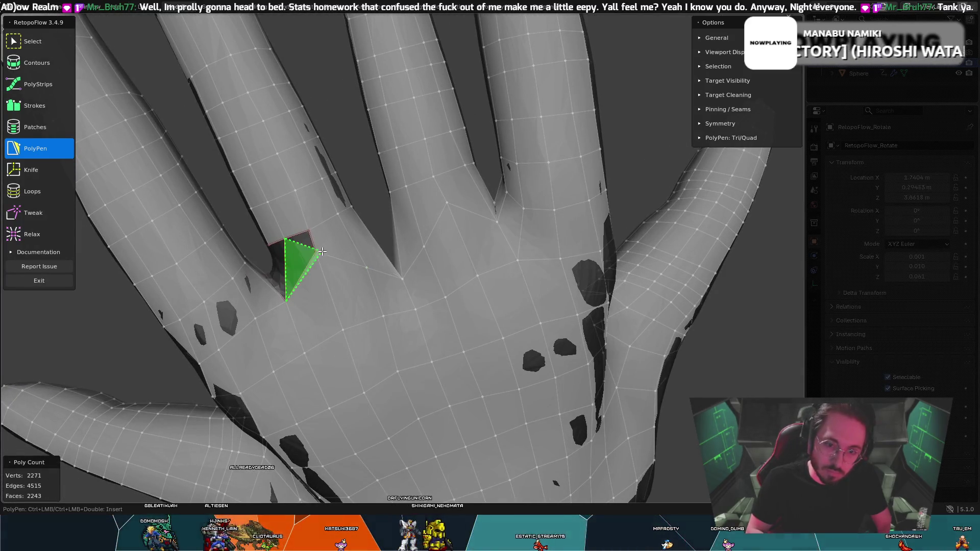
middle_click_drag(284, 246, 307, 290)
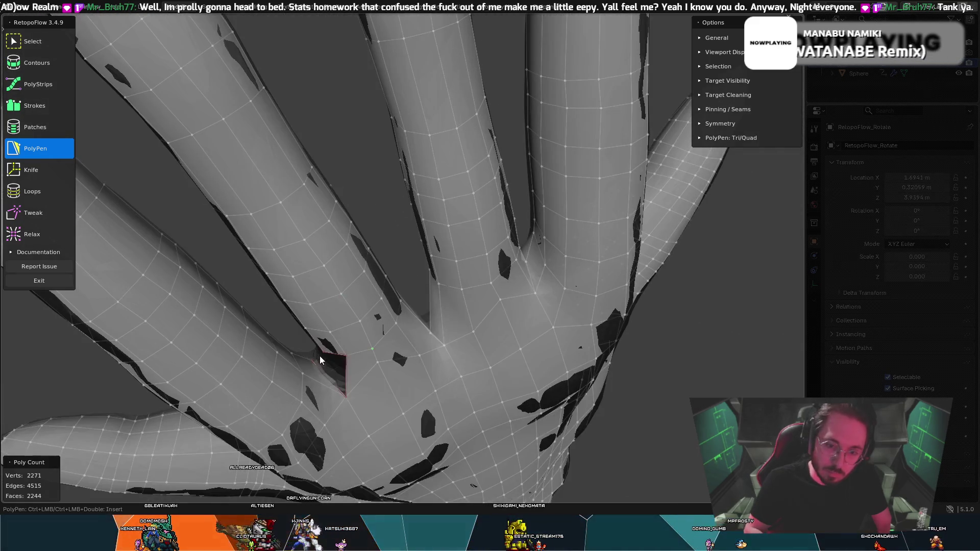
mouse_move(322, 354)
middle_mouse_down()
mouse_move(284, 351)
mouse_move(296, 344)
mouse_move(280, 325)
middle_mouse_up()
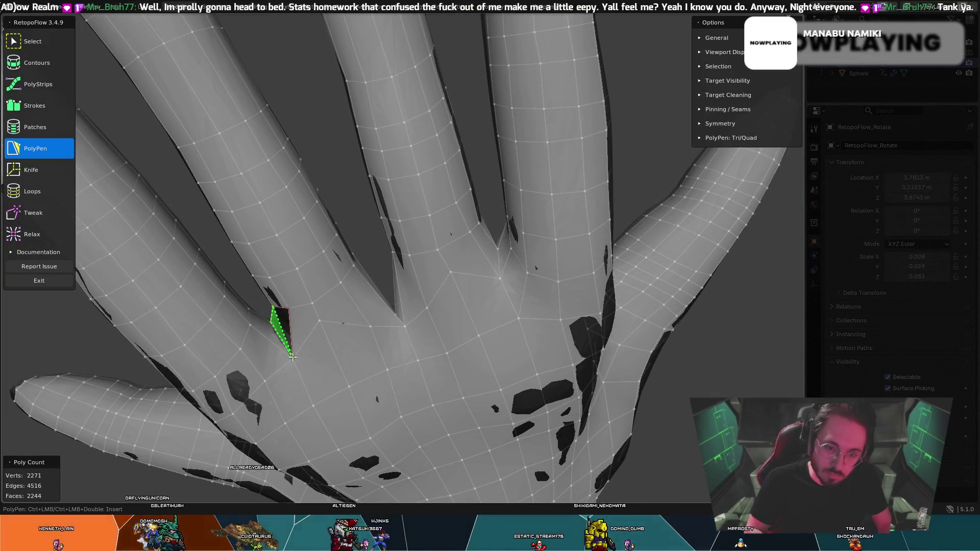
left_click(292, 308, "ctrl")
mouse_move(288, 309)
middle_mouse_down()
mouse_move(406, 294)
mouse_move(517, 304)
mouse_move(470, 280)
mouse_move(508, 293)
mouse_move(468, 218)
middle_mouse_up()
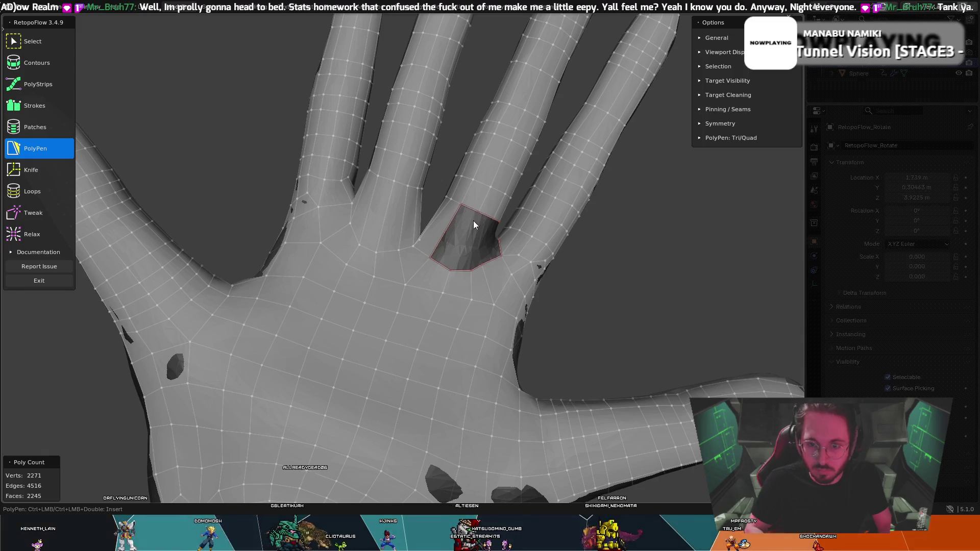
- Split and fill two finger-base gaps with quads
left_click(452, 269, "ctrl")
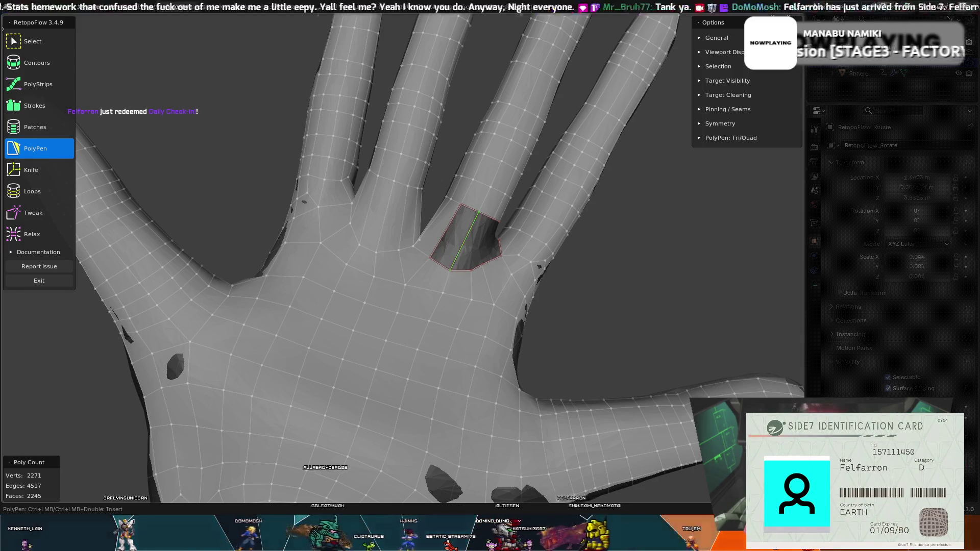
left_click(444, 238, "ctrl")
middle_click_drag(467, 237, 485, 234)
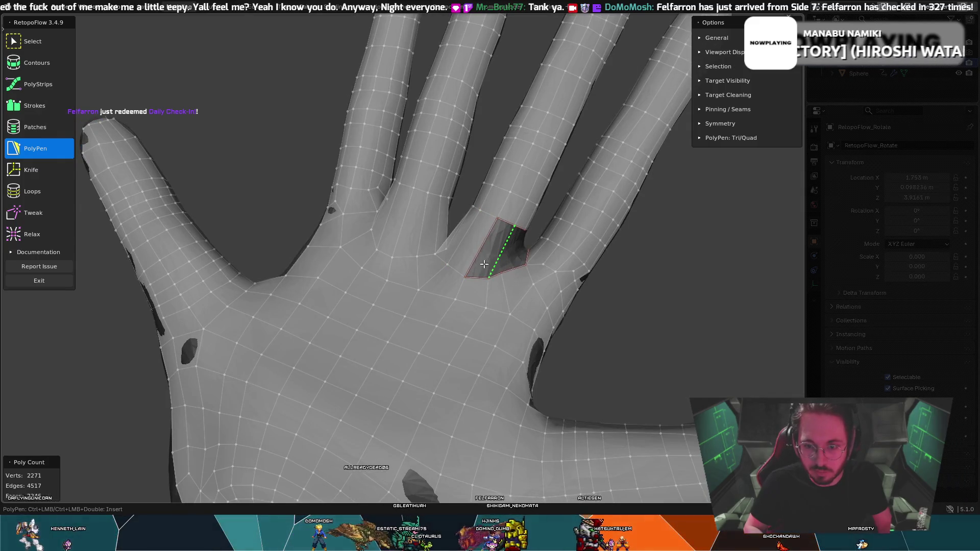
left_click(480, 250, "ctrl")
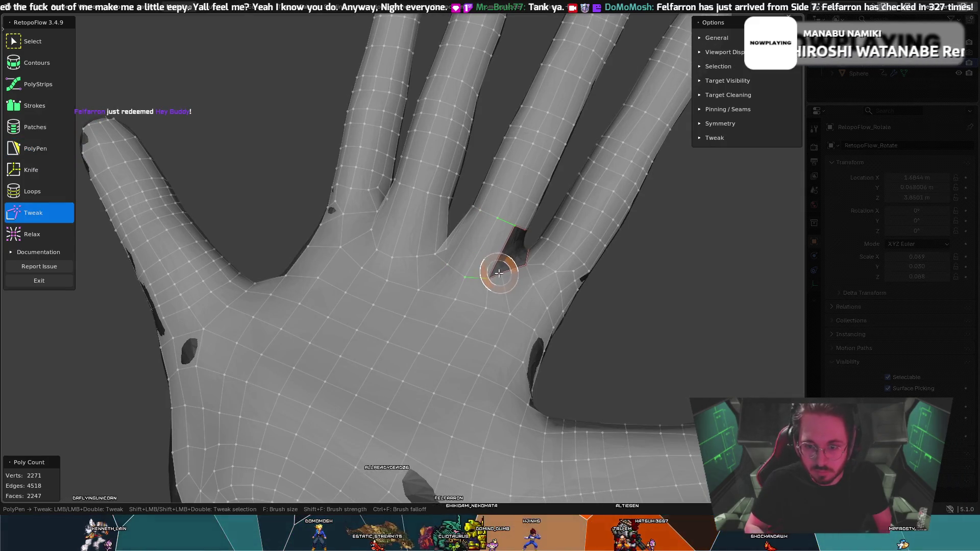
key("t")
key("Escape")
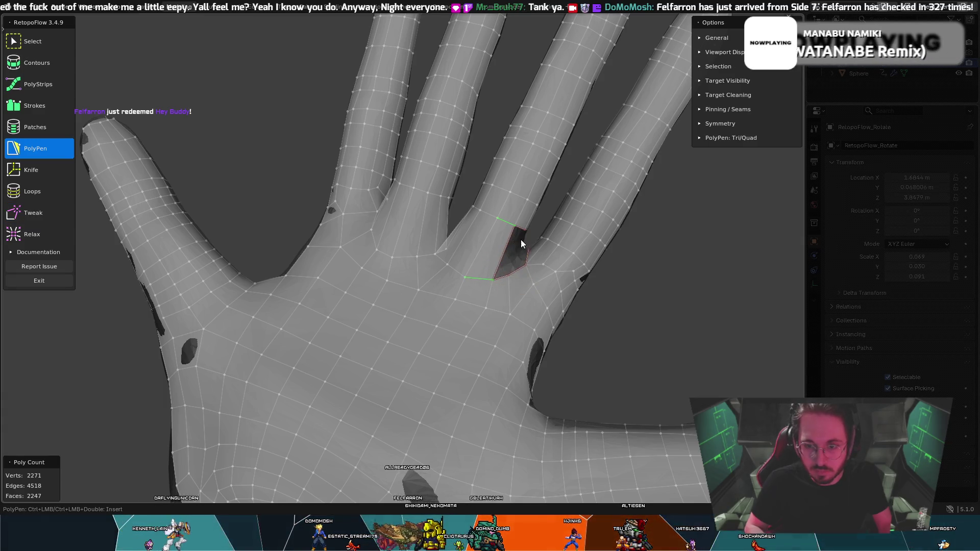
left_click(495, 268, "ctrl")
mouse_move(496, 268)
middle_mouse_down()
mouse_move(507, 240)
mouse_move(466, 276)
mouse_move(486, 278)
middle_mouse_up()
- Fill the next finger-base gap with a quad and orbit around the palm to check coverage
mouse_move(547, 287)
middle_mouse_down()
mouse_move(576, 278)
mouse_move(582, 243)
middle_mouse_up()
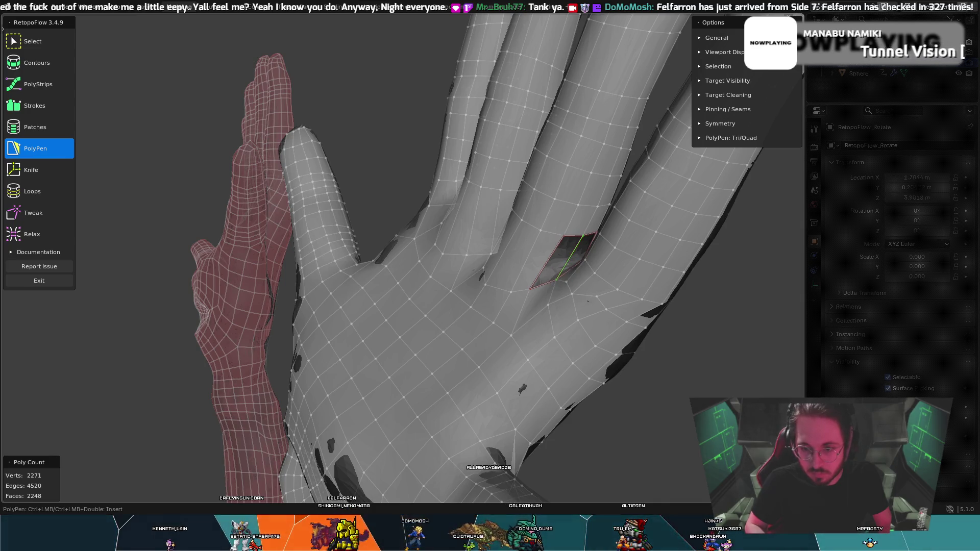
left_click(551, 267, "ctrl")
mouse_move(551, 267)
middle_mouse_down()
mouse_move(574, 278)
mouse_move(555, 277)
mouse_move(550, 248)
mouse_move(454, 264)
mouse_move(491, 274)
mouse_move(416, 362)
mouse_move(314, 366)
mouse_move(363, 340)
mouse_move(434, 338)
mouse_move(500, 318)
middle_mouse_up()
key("t")
key("t")
key("t")
key("p")
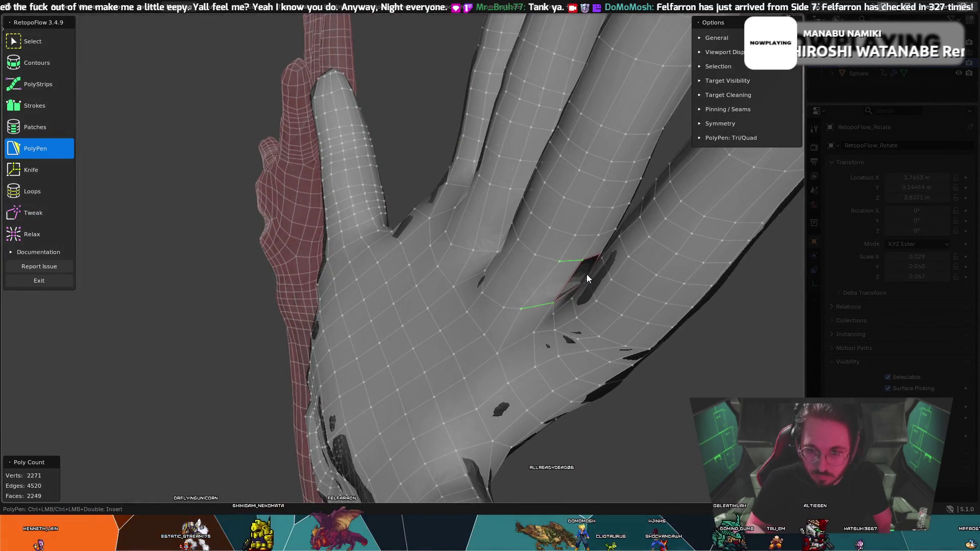
mouse_move(579, 274)
middle_mouse_down()
mouse_move(590, 278)
mouse_move(564, 285)
mouse_move(573, 257)
mouse_move(495, 251)
mouse_move(456, 273)
mouse_move(366, 360)
mouse_move(442, 345)
mouse_move(387, 351)
mouse_move(338, 374)
middle_mouse_up()
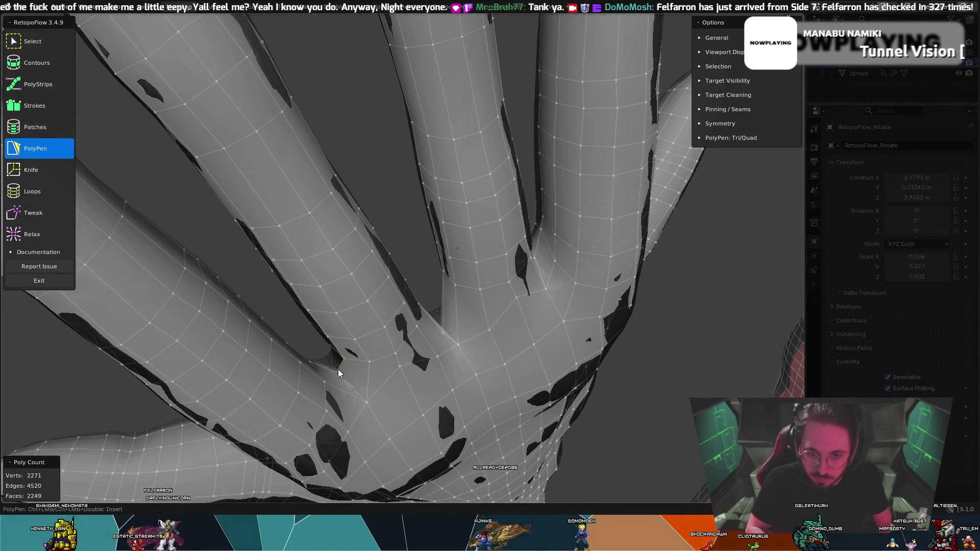
mouse_move(457, 329)
middle_mouse_down()
mouse_move(519, 332)
mouse_move(491, 337)
mouse_move(565, 273)
mouse_move(547, 251)
mouse_move(431, 232)
middle_mouse_up()
key("t")
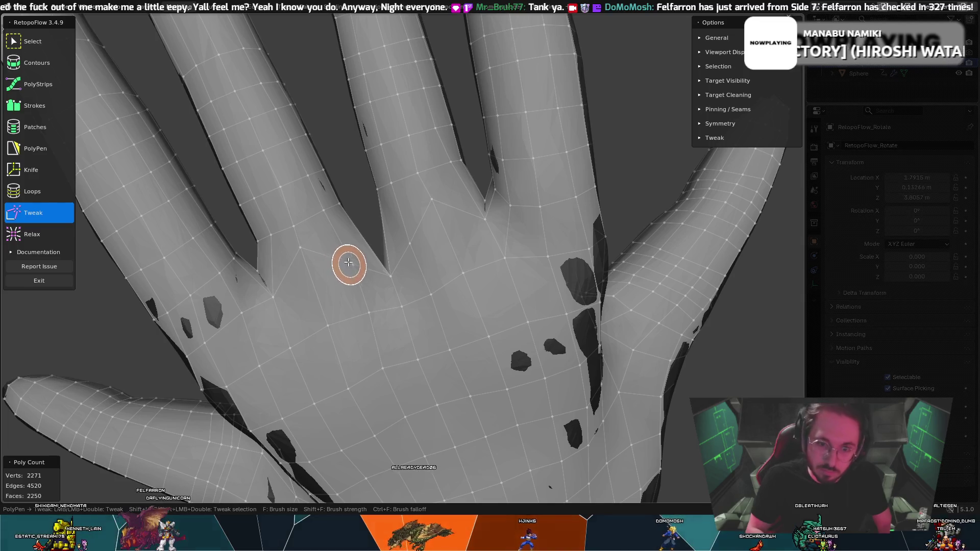
key("t")
mouse_move(395, 293)
middle_mouse_down()
mouse_move(414, 266)
mouse_move(349, 370)
middle_mouse_up()
mouse_move(406, 268)
middle_mouse_down()
mouse_move(582, 310)
mouse_move(363, 320)
mouse_move(375, 308)
middle_mouse_up()
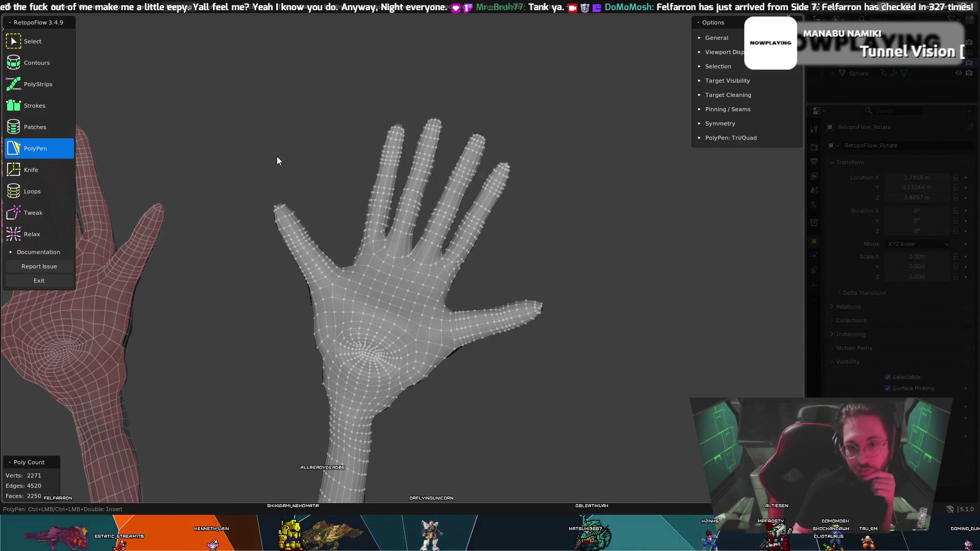
- Orbit slightly around the whole hand and switch to the Loops tool with Q
middle_click_drag(400, 255, 427, 274)
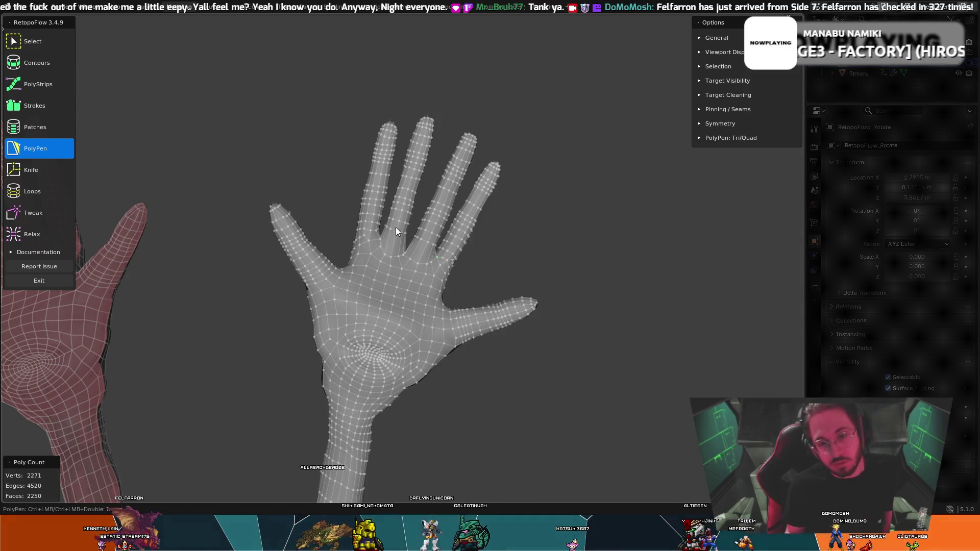
mouse_move(415, 197)
middle_mouse_down()
mouse_move(420, 190)
mouse_move(407, 186)
mouse_move(444, 198)
mouse_move(413, 191)
middle_mouse_up()
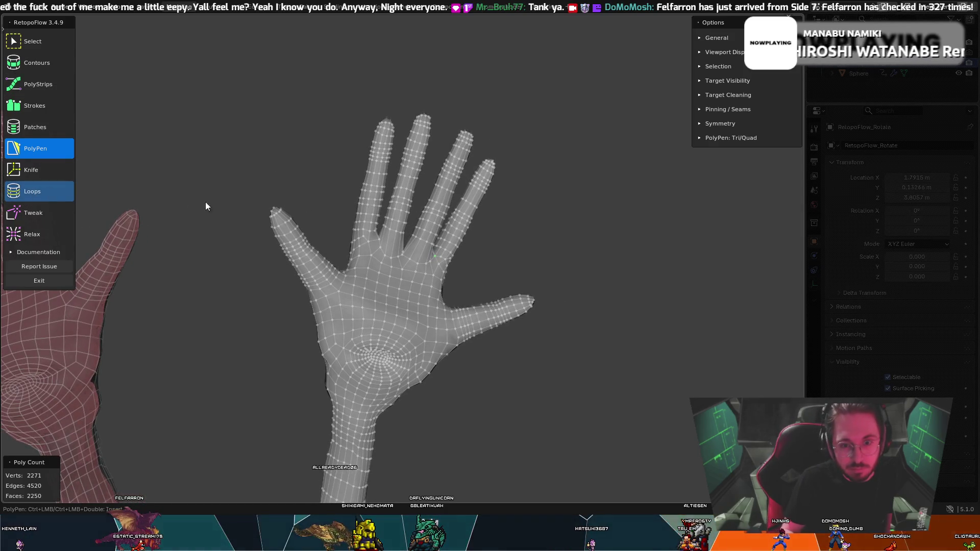
key("q")
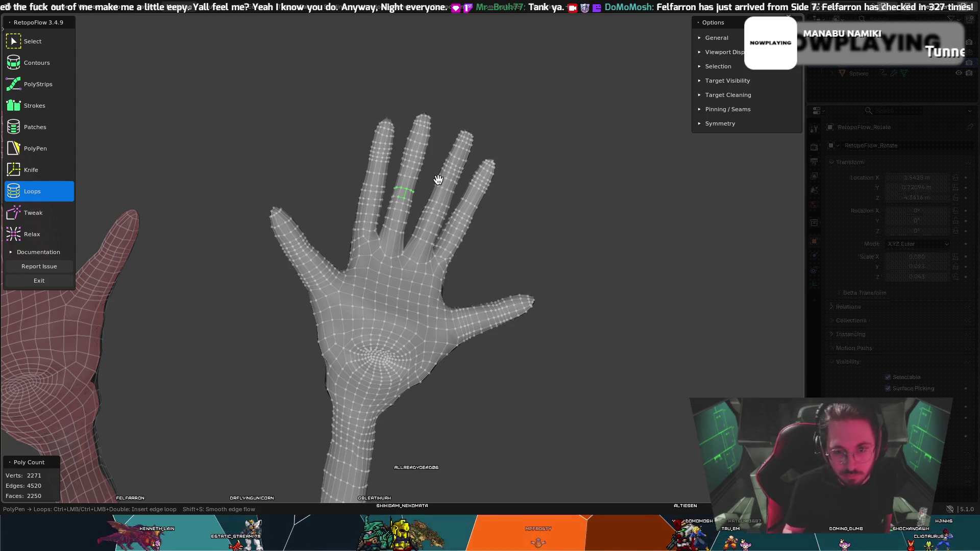
mouse_move(416, 184)
middle_mouse_down()
mouse_move(453, 184)
mouse_move(390, 182)
middle_mouse_up()
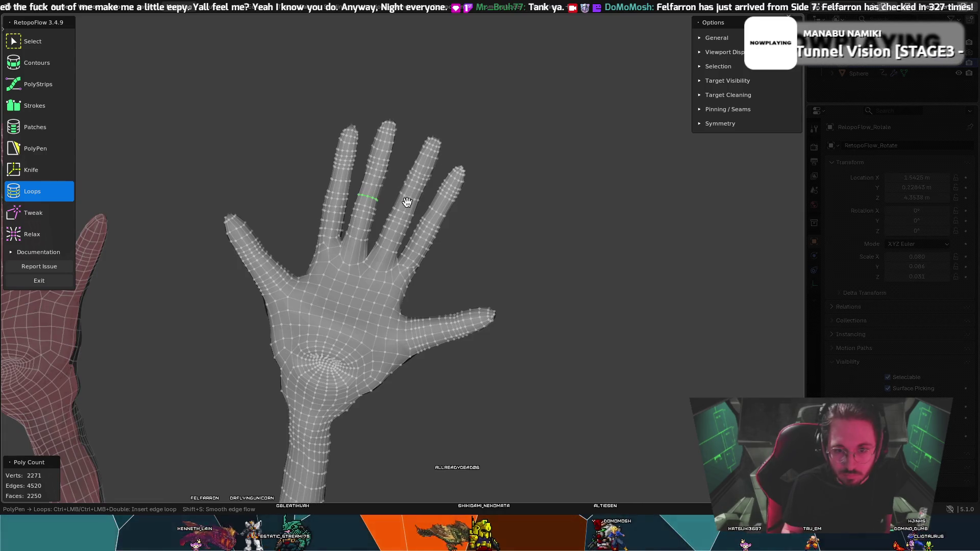
scroll(442, 189, "up", 6)
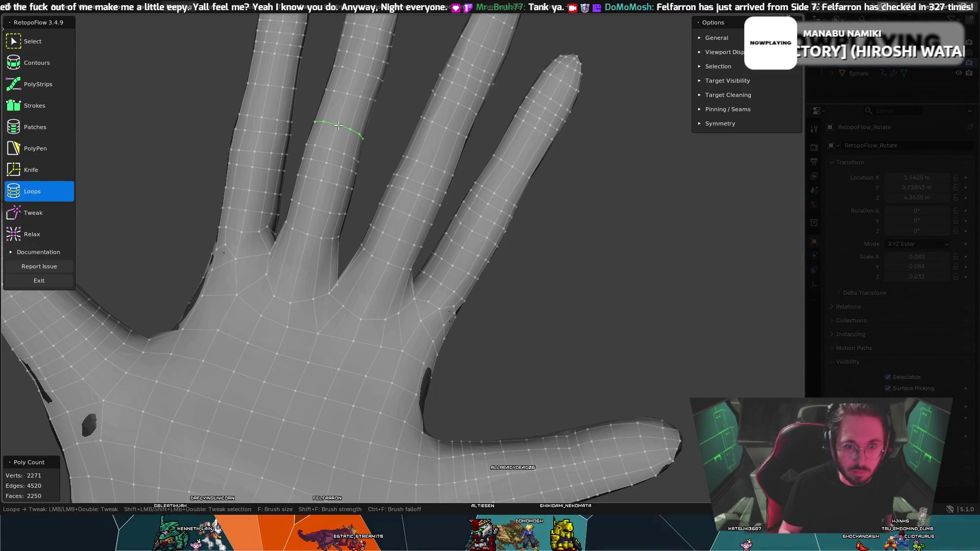
key("t")
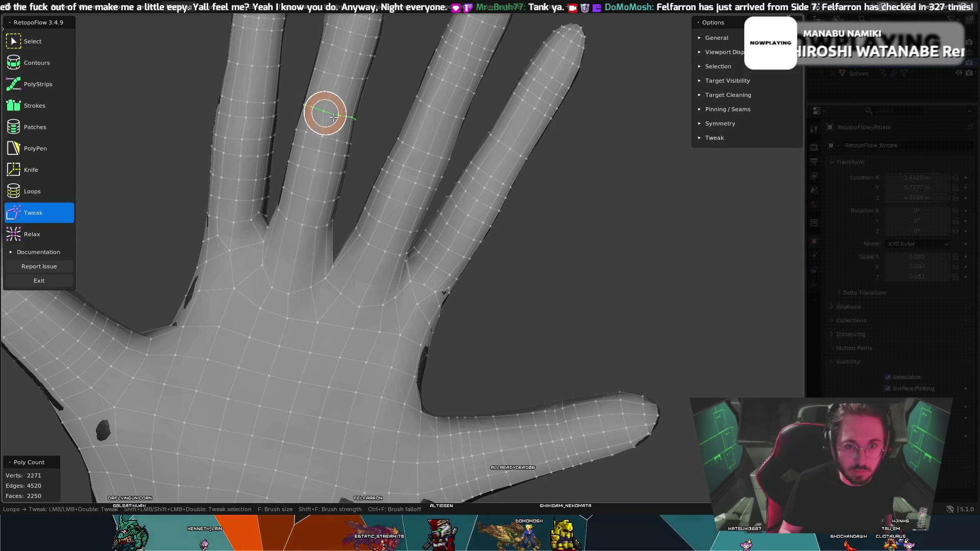
key("t")
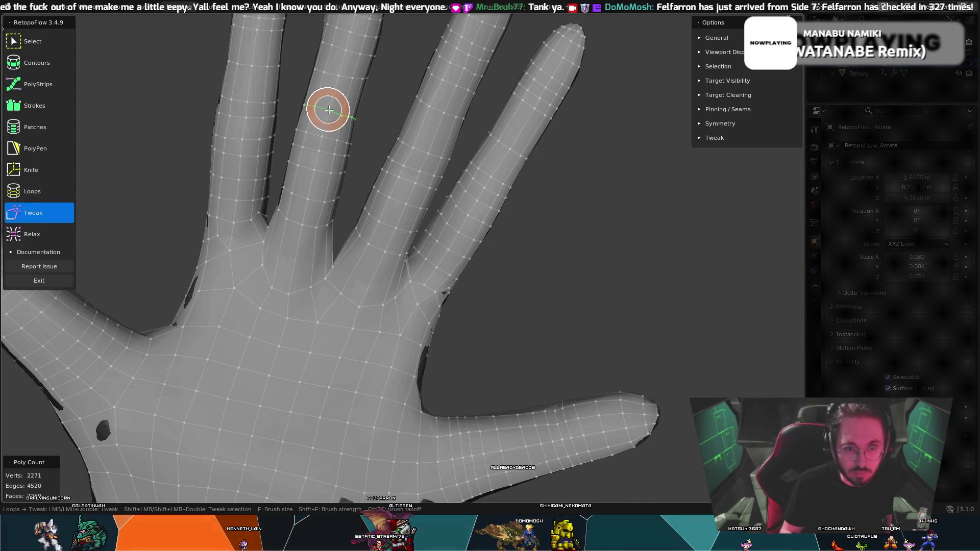
left_click(39, 63)
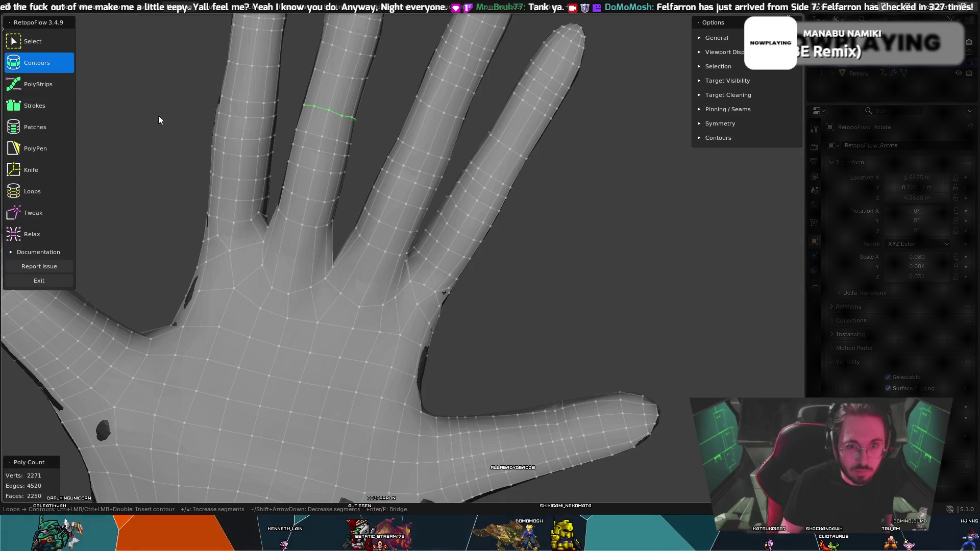
key("t")
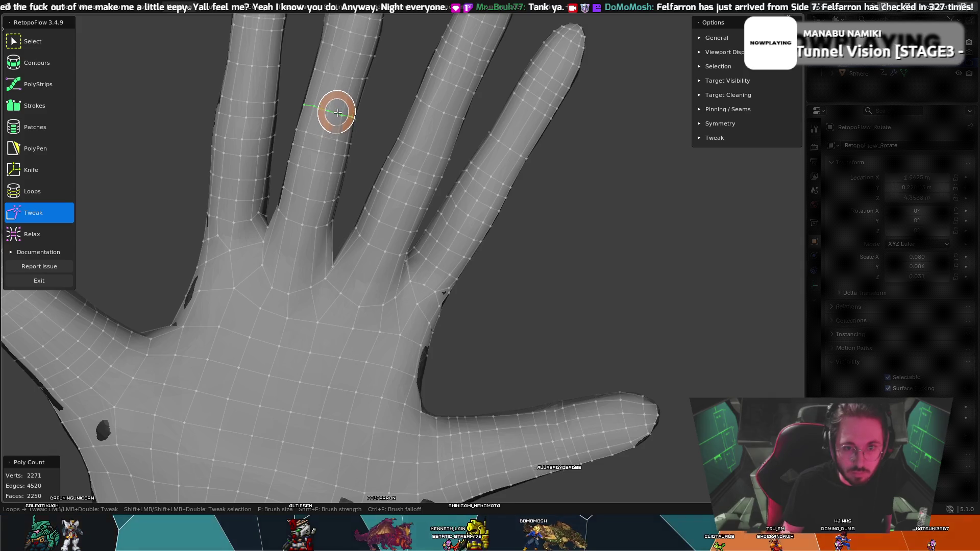
key("s")
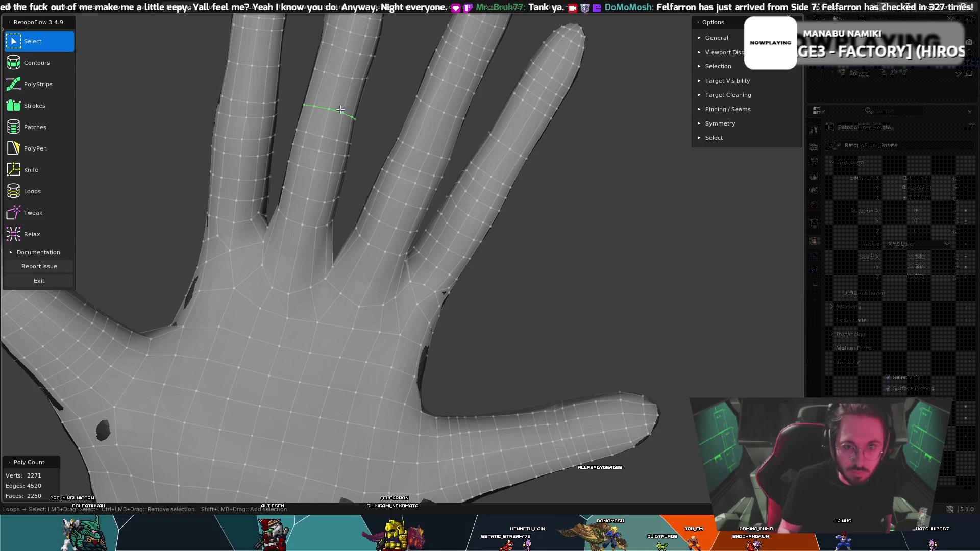
left_click(31, 192)
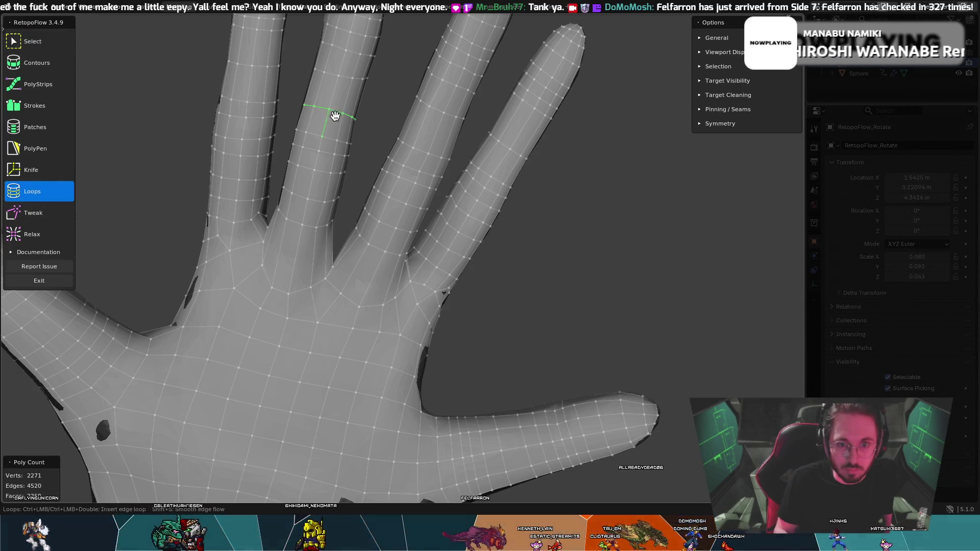
key("ctrl")
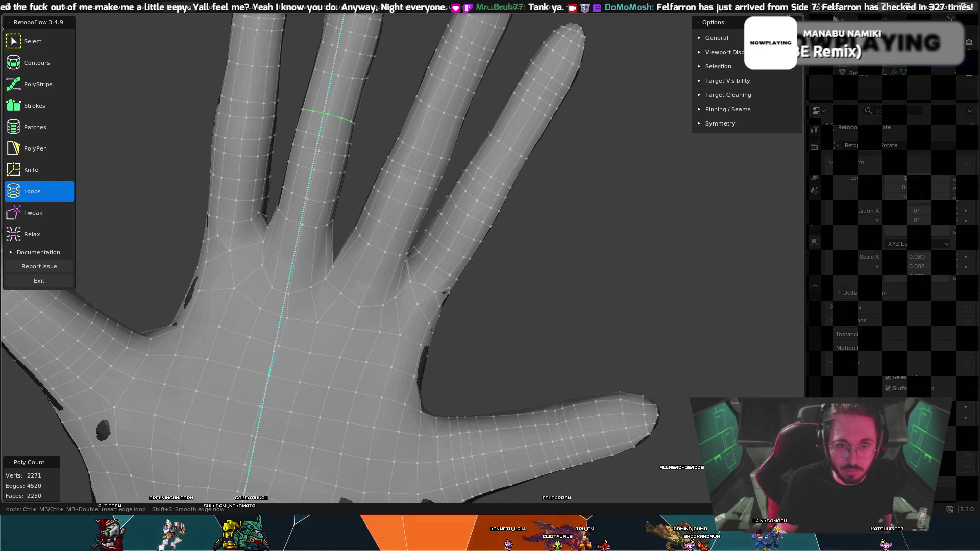
mouse_move(369, 86)
middle_mouse_down()
mouse_move(324, 87)
mouse_move(247, 64)
mouse_move(169, 59)
mouse_move(147, 72)
mouse_move(205, 92)
middle_mouse_up()
key("8")
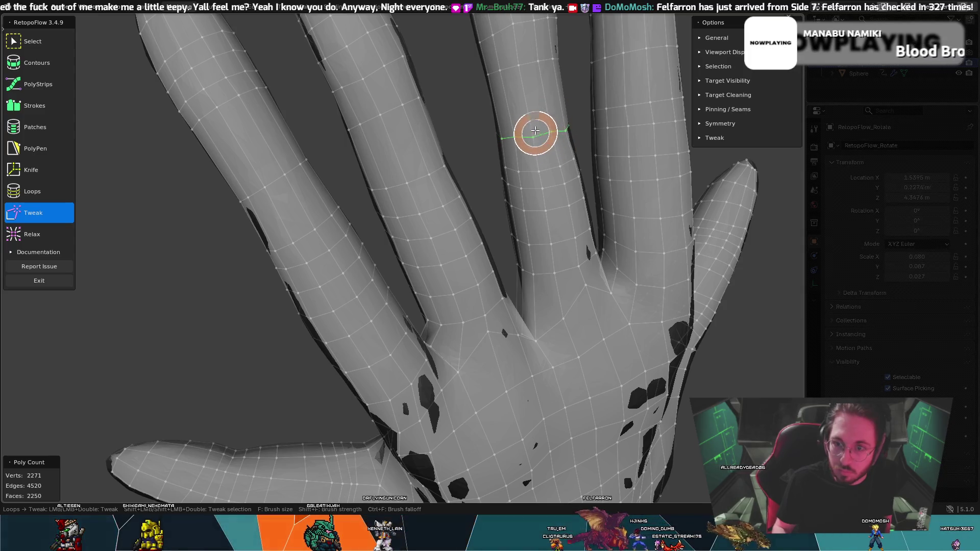
mouse_move(529, 119)
middle_mouse_down()
mouse_move(481, 136)
mouse_move(426, 188)
middle_mouse_up()
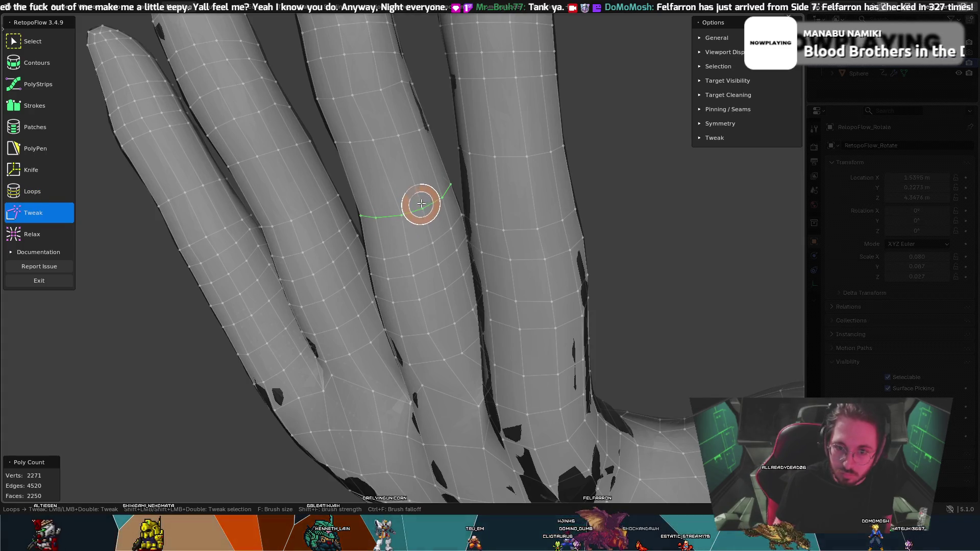
key("7")
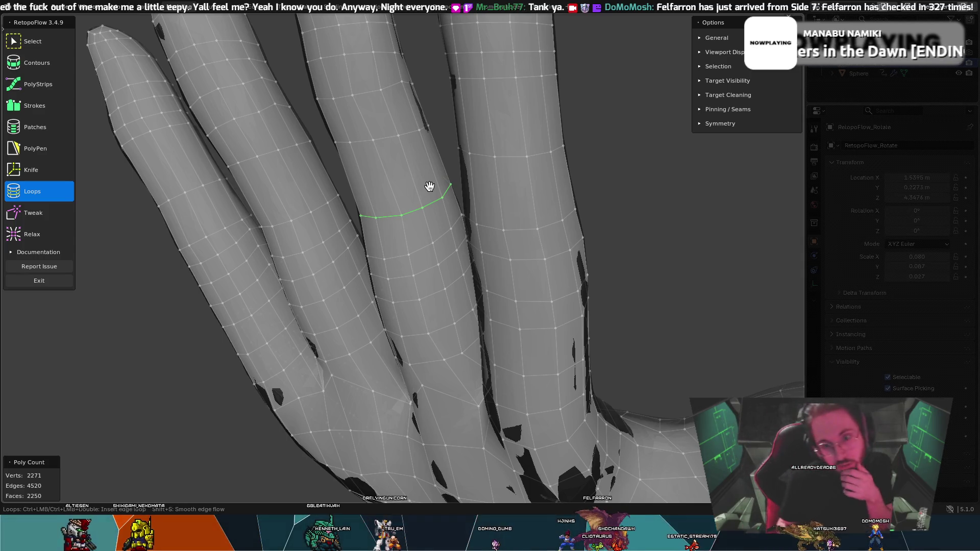
mouse_move(569, 256)
middle_mouse_down()
mouse_move(373, 245)
mouse_move(334, 235)
mouse_move(339, 225)
middle_mouse_up()
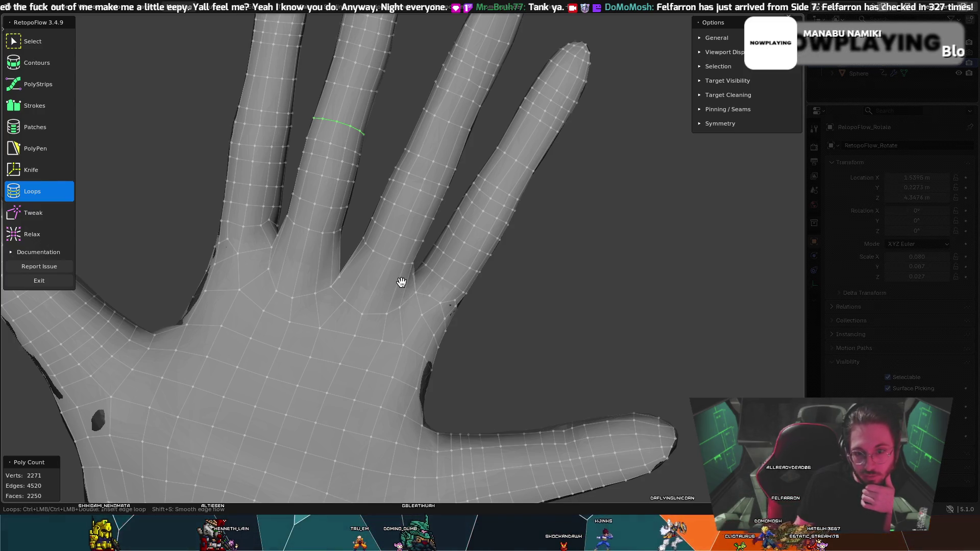
mouse_move(513, 302)
middle_mouse_down()
mouse_move(497, 307)
mouse_move(513, 304)
middle_mouse_up()
mouse_move(426, 225)
middle_mouse_down()
mouse_move(365, 205)
mouse_move(365, 161)
mouse_move(377, 180)
mouse_move(379, 164)
middle_mouse_up()
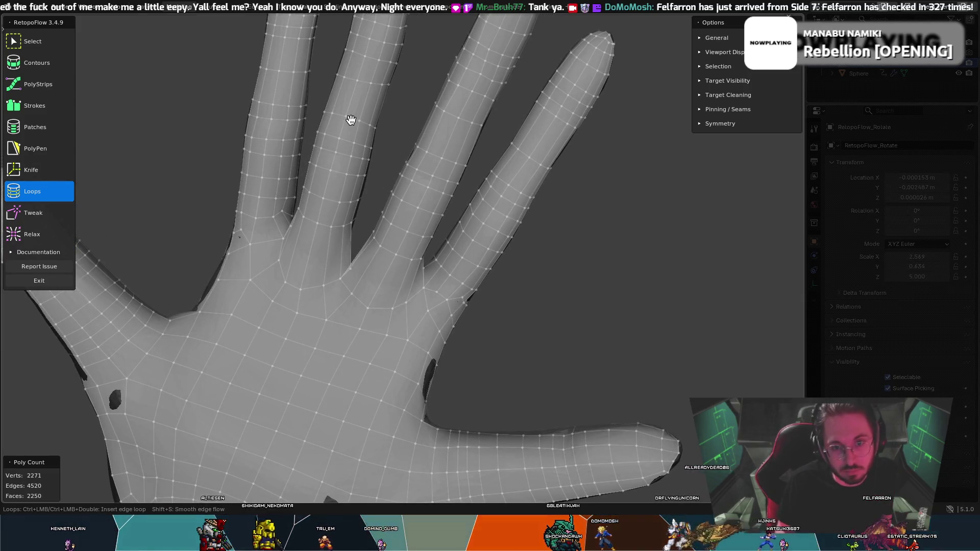
key("8")
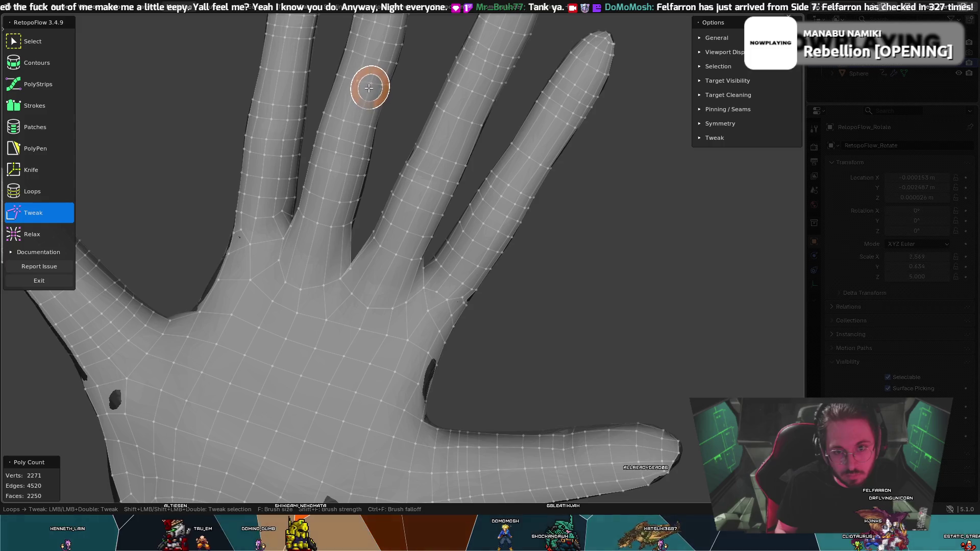
key("7")
mouse_move(393, 72)
middle_mouse_down()
mouse_move(367, 94)
mouse_move(376, 88)
mouse_move(443, 155)
mouse_move(397, 171)
mouse_move(506, 131)
mouse_move(535, 231)
middle_mouse_up()
scroll(535, 231, "down", 5)
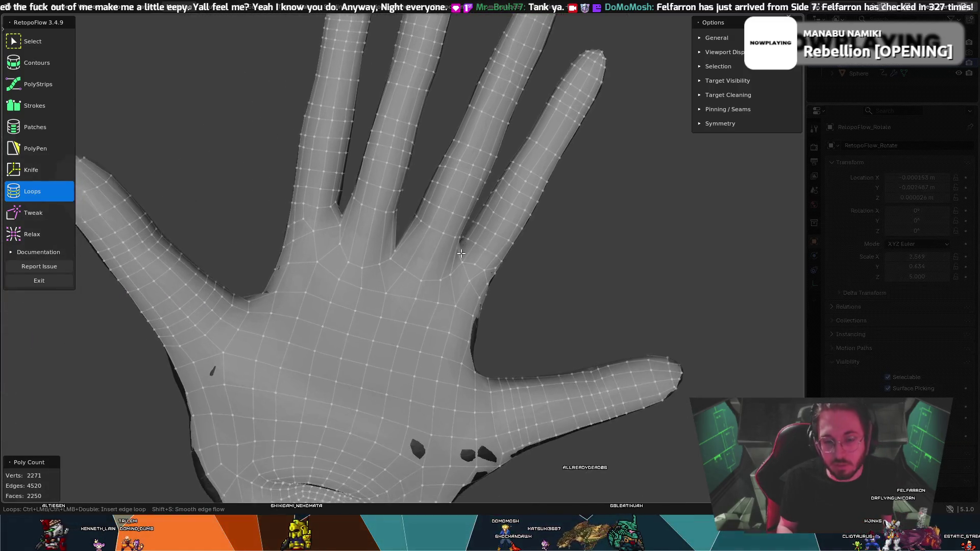
middle_click_drag(385, 318, 409, 315)
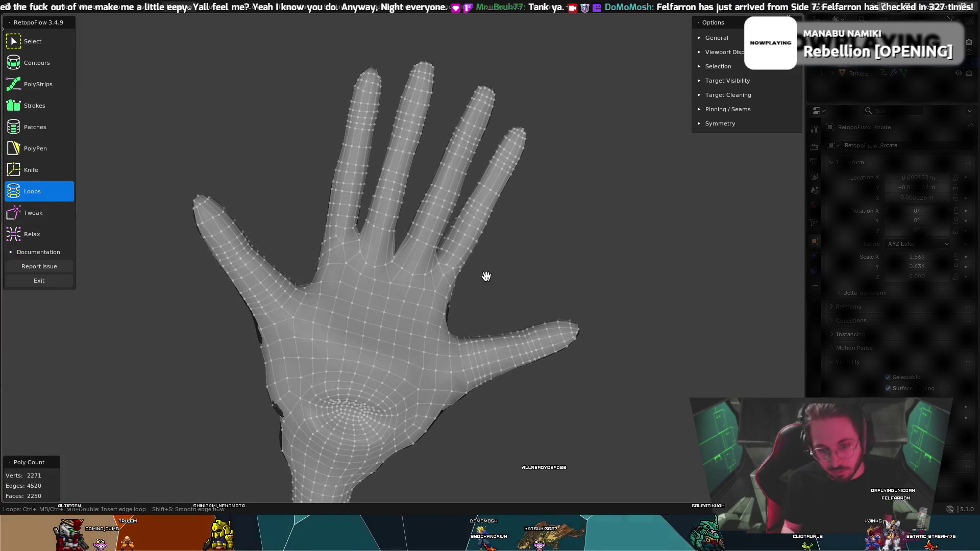
mouse_move(460, 284)
middle_mouse_down()
mouse_move(513, 241)
mouse_move(448, 294)
middle_mouse_up()
mouse_move(523, 305)
middle_mouse_down()
mouse_move(537, 296)
mouse_move(550, 311)
mouse_move(510, 314)
middle_mouse_up()
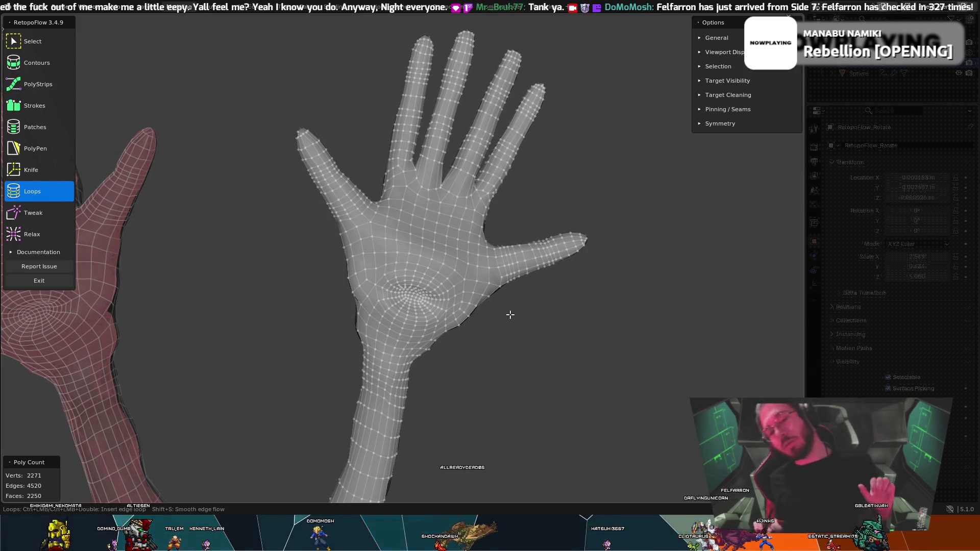
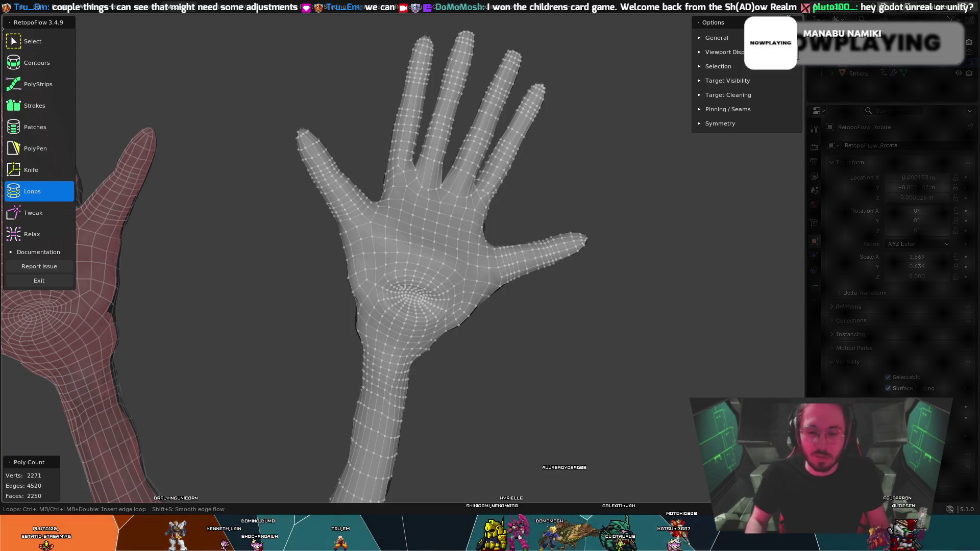
- Turn the retopo hand to face the palm and insert an edge loop at a finger base
mouse_move(504, 336)
middle_mouse_down()
mouse_move(333, 271)
mouse_move(268, 278)
mouse_move(250, 299)
middle_mouse_up()
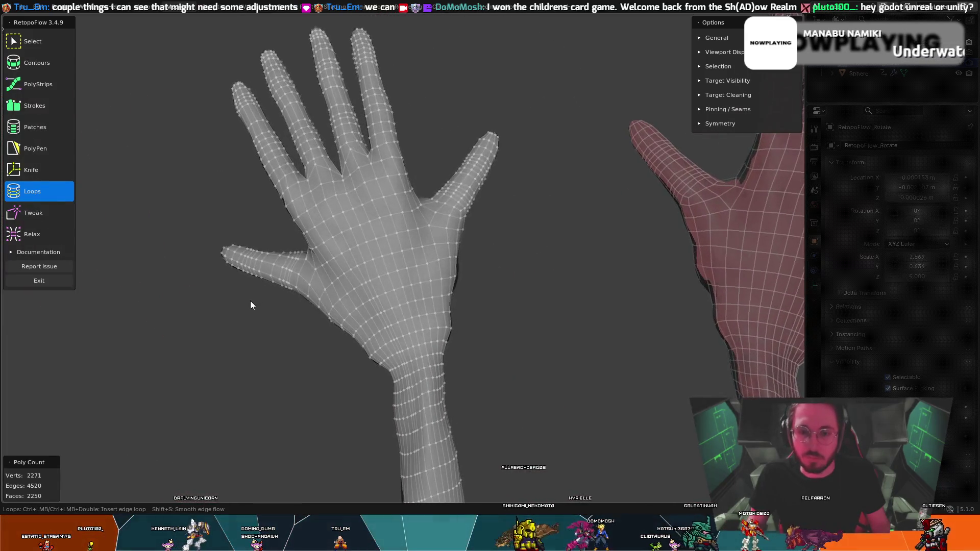
mouse_move(280, 185)
middle_mouse_down()
mouse_move(256, 185)
mouse_move(372, 188)
mouse_move(463, 223)
middle_mouse_up()
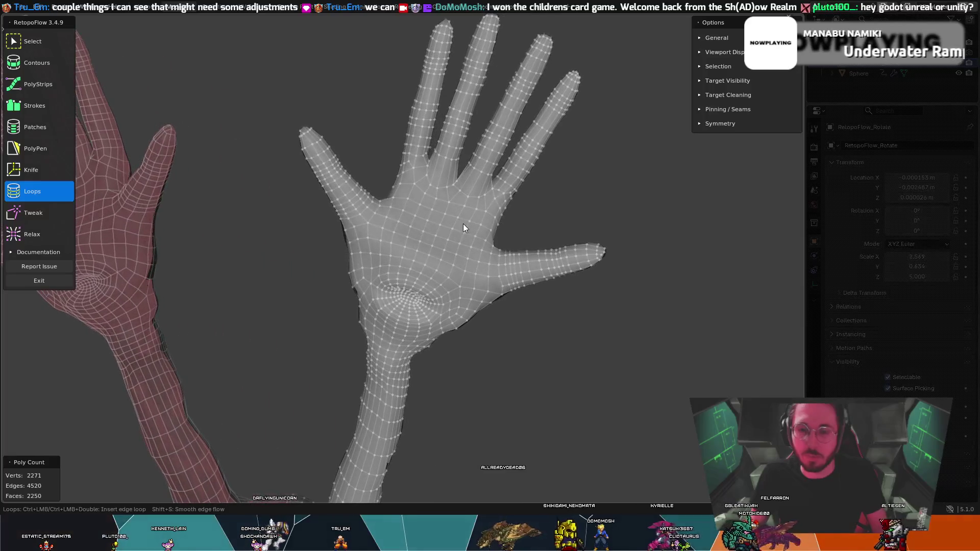
mouse_move(575, 189)
middle_mouse_down()
mouse_move(543, 176)
mouse_move(566, 179)
mouse_move(553, 175)
mouse_move(509, 183)
middle_mouse_up()
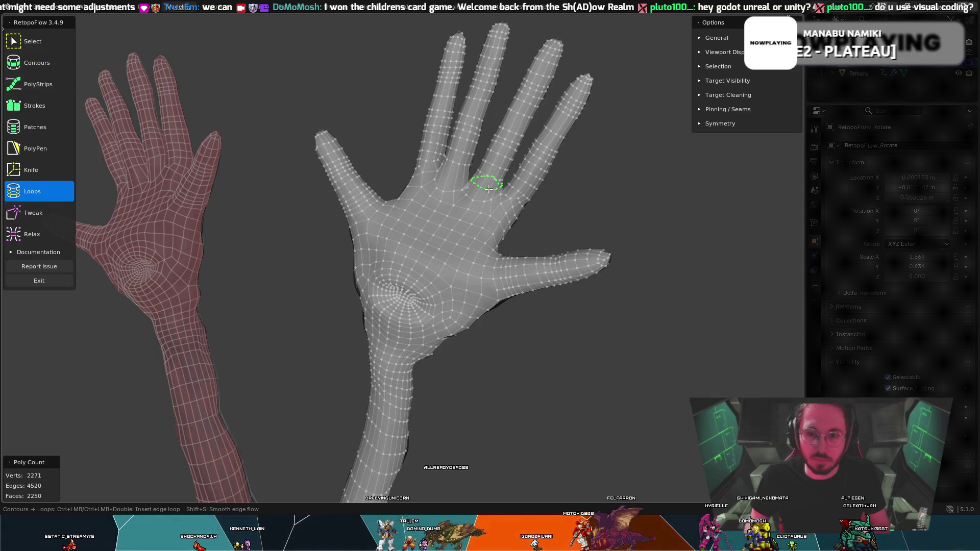
left_click(467, 181, "ctrl")
key("1")
- Insert a second edge loop at another finger base, reaching 2295 verts and 2274 faces
middle_click_drag(456, 172, 428, 191)
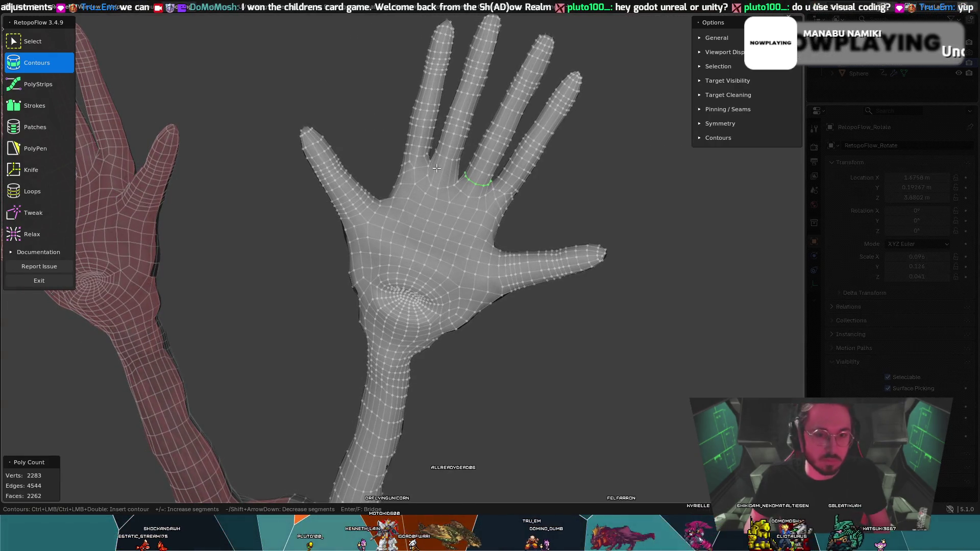
key("7")
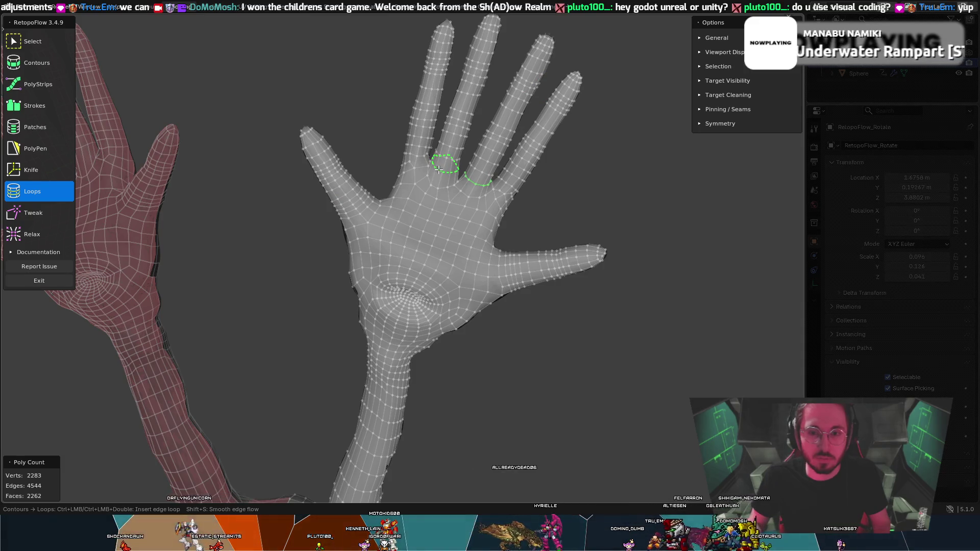
left_click(439, 169, "ctrl")
key("1")
mouse_move(445, 165)
middle_mouse_down()
mouse_move(485, 153)
mouse_move(412, 143)
mouse_move(307, 152)
middle_mouse_up()
- Zoom onto the palm and add an edge loop across the index finger
key("8")
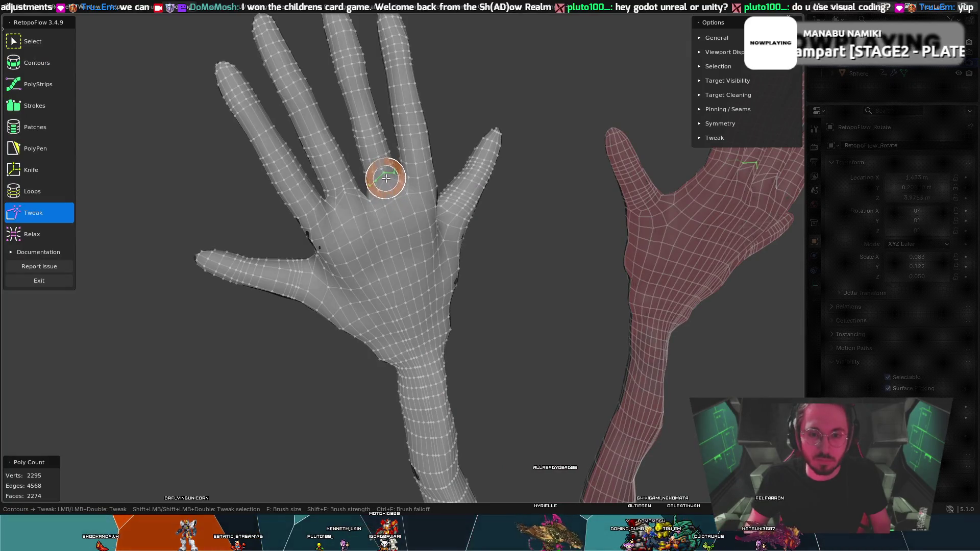
scroll(387, 180, "up", 4)
key("1")
key("8")
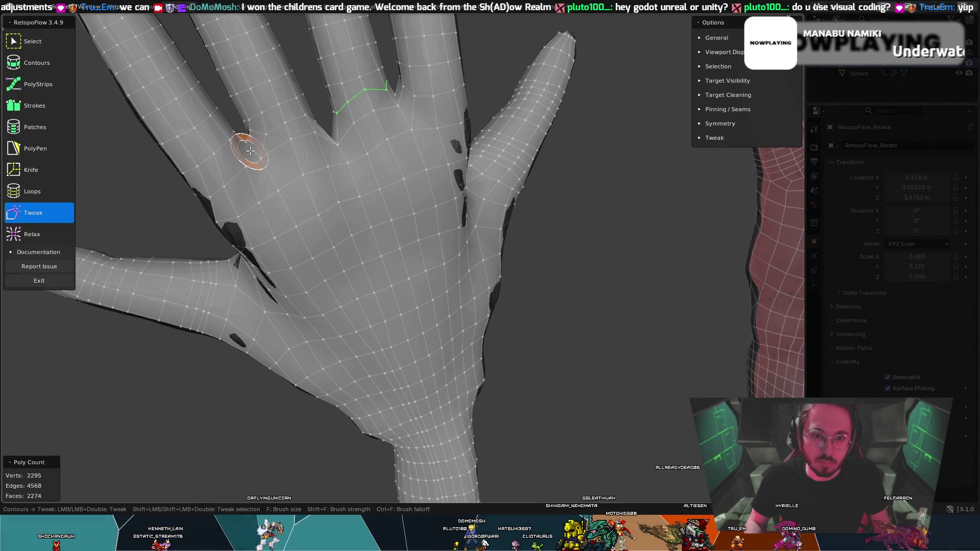
key("1")
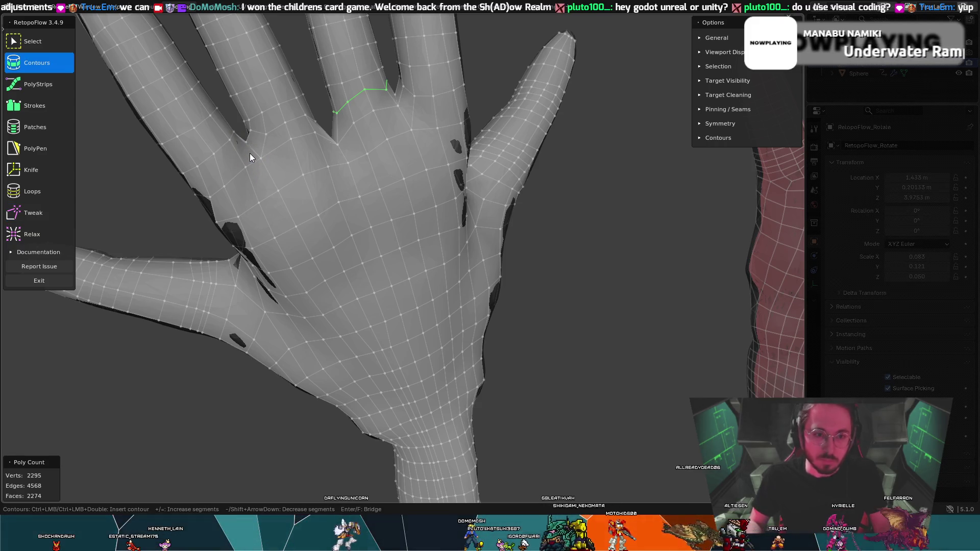
key("q")
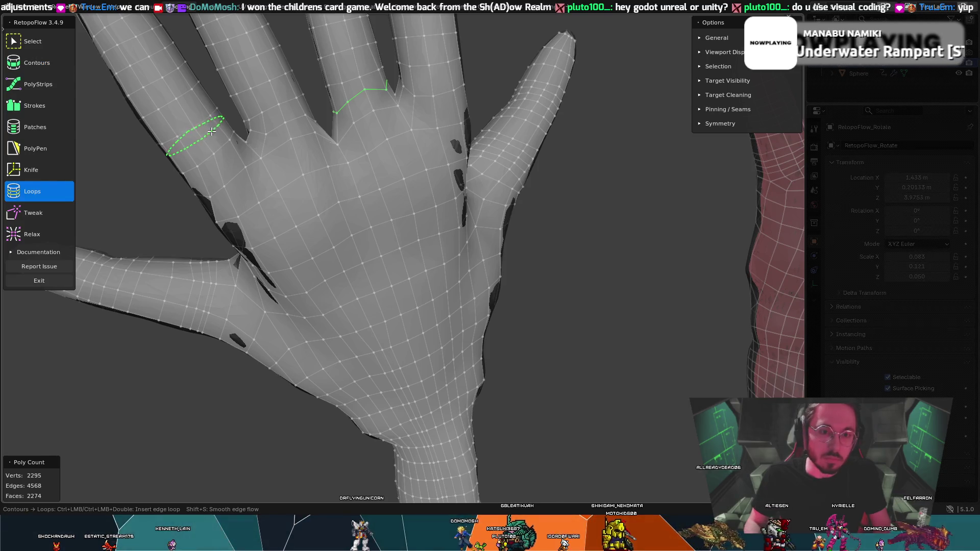
left_click(269, 104, "ctrl")
key("1")
- Add an edge loop around the middle finger, giving 2319 verts and 2298 faces
key("q")
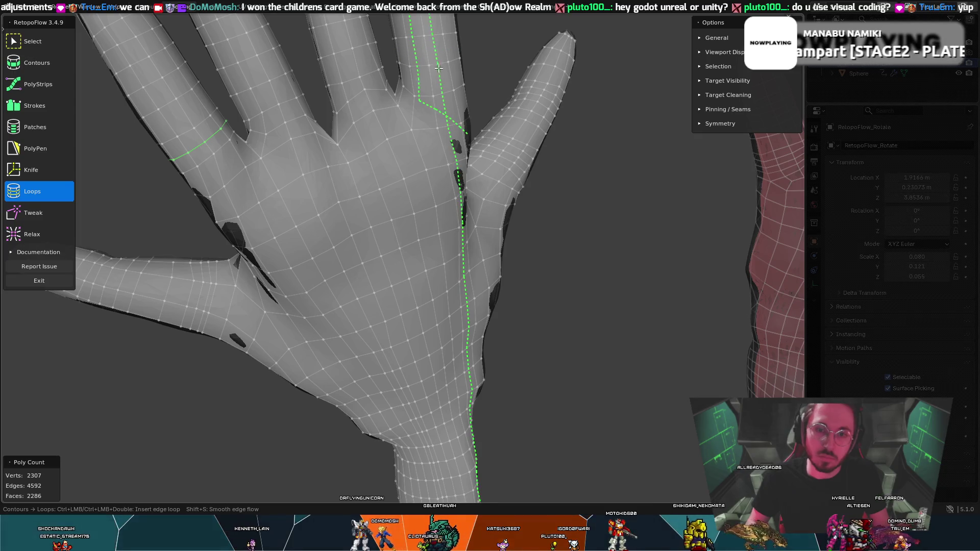
left_click(435, 79, "ctrl")
mouse_move(473, 62)
middle_mouse_down()
mouse_move(464, 32)
mouse_move(480, 33)
mouse_move(433, 60)
mouse_move(243, 105)
mouse_move(461, 55)
middle_mouse_up()
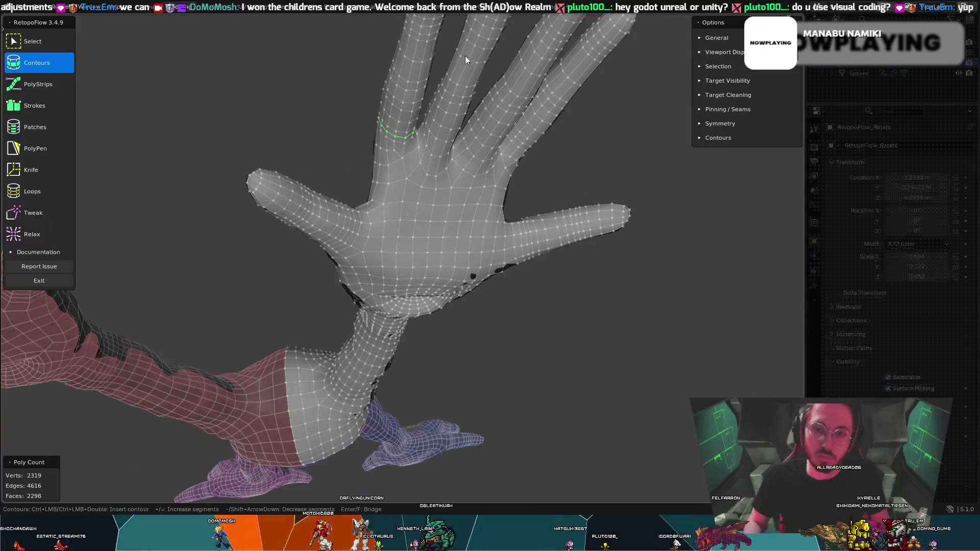
mouse_move(657, 116)
middle_mouse_down()
mouse_move(620, 85)
mouse_move(614, 61)
middle_mouse_up()
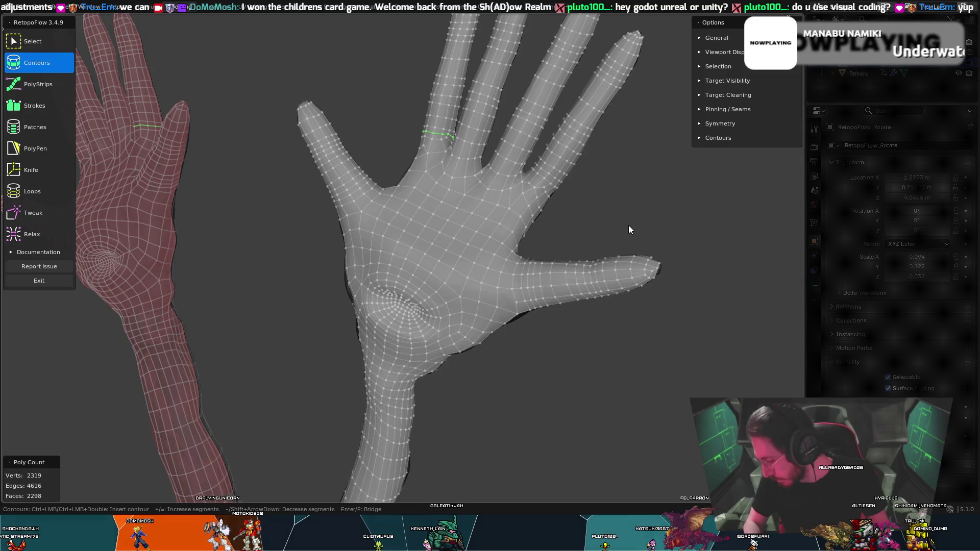
mouse_move(619, 300)
middle_mouse_down()
mouse_move(663, 224)
mouse_move(564, 228)
mouse_move(582, 218)
mouse_move(478, 183)
mouse_move(482, 199)
mouse_move(475, 181)
mouse_move(483, 164)
mouse_move(461, 206)
mouse_move(323, 202)
mouse_move(289, 179)
mouse_move(289, 163)
mouse_move(330, 158)
middle_mouse_up()
key("t")
key("1")
mouse_move(369, 197)
middle_mouse_down()
mouse_move(342, 180)
mouse_move(455, 70)
mouse_move(669, 133)
mouse_move(350, 255)
mouse_move(433, 234)
mouse_move(286, 236)
mouse_move(245, 302)
mouse_move(378, 289)
mouse_move(332, 320)
mouse_move(354, 276)
mouse_move(334, 141)
mouse_move(437, 210)
mouse_move(434, 234)
mouse_move(529, 231)
mouse_move(378, 238)
middle_mouse_up()
scroll(383, 173, "down", 5)
scroll(375, 236, "up", 4)
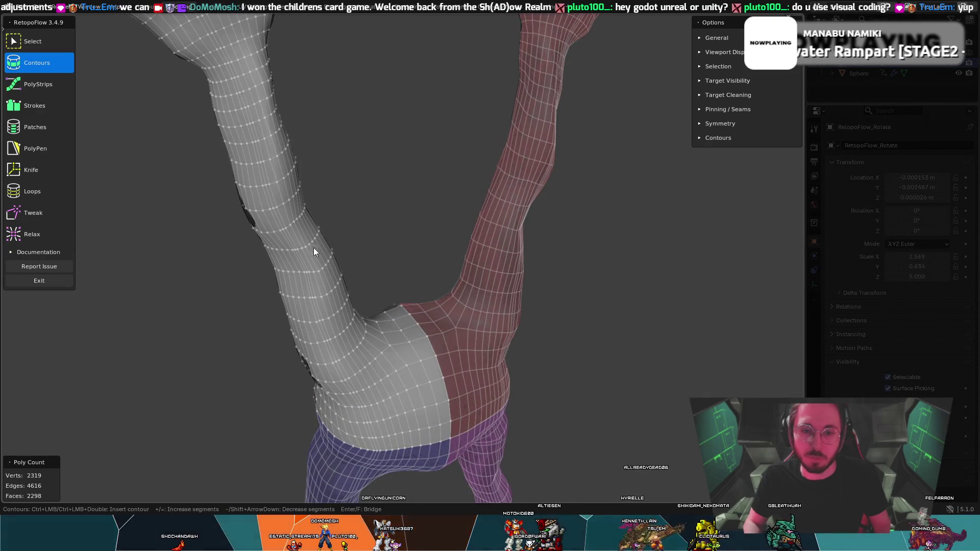
- Relax the retopo quads along the upper arm, across the crotch and up the leg
left_click(48, 233)
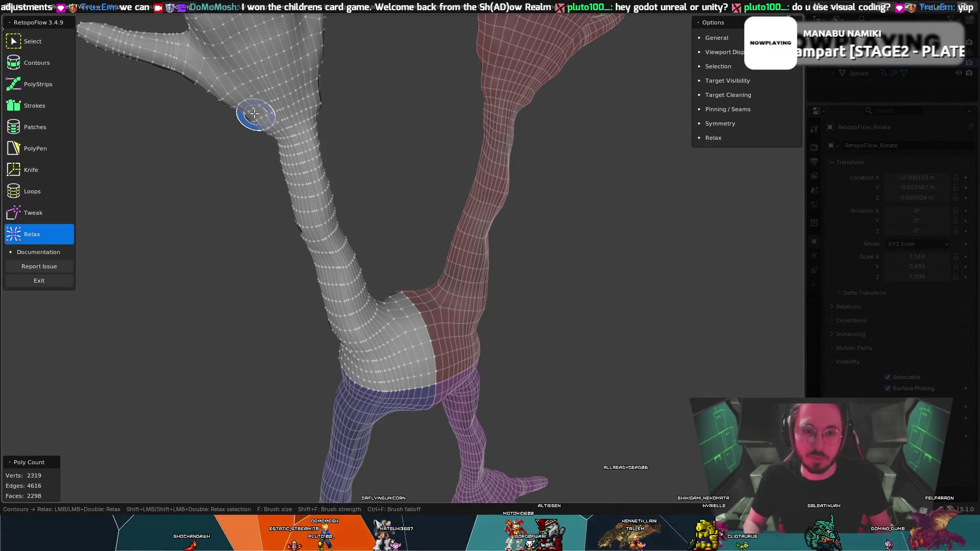
mouse_move(248, 70)
left_mouse_down()
mouse_move(273, 98)
mouse_move(302, 181)
left_mouse_up()
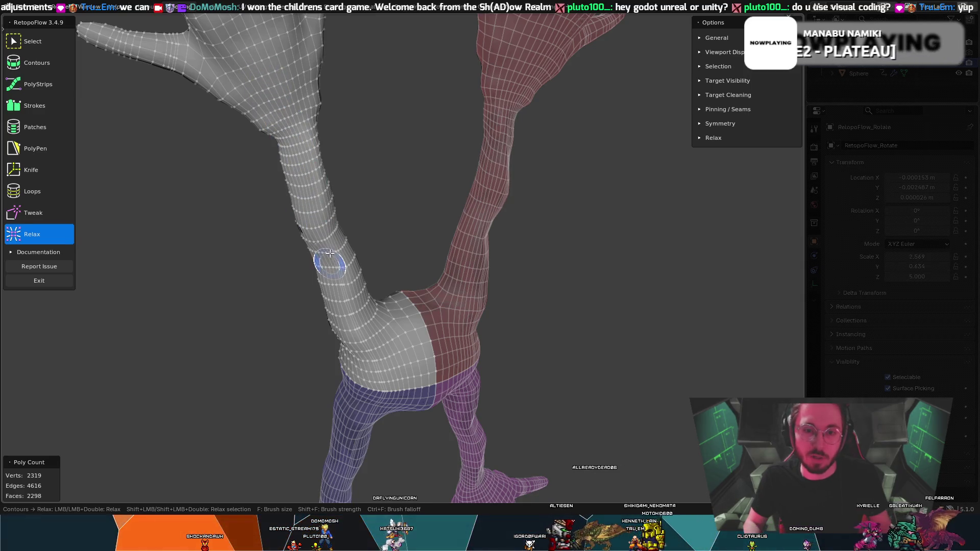
mouse_move(346, 320)
left_mouse_down()
mouse_move(360, 326)
mouse_move(383, 386)
left_mouse_up()
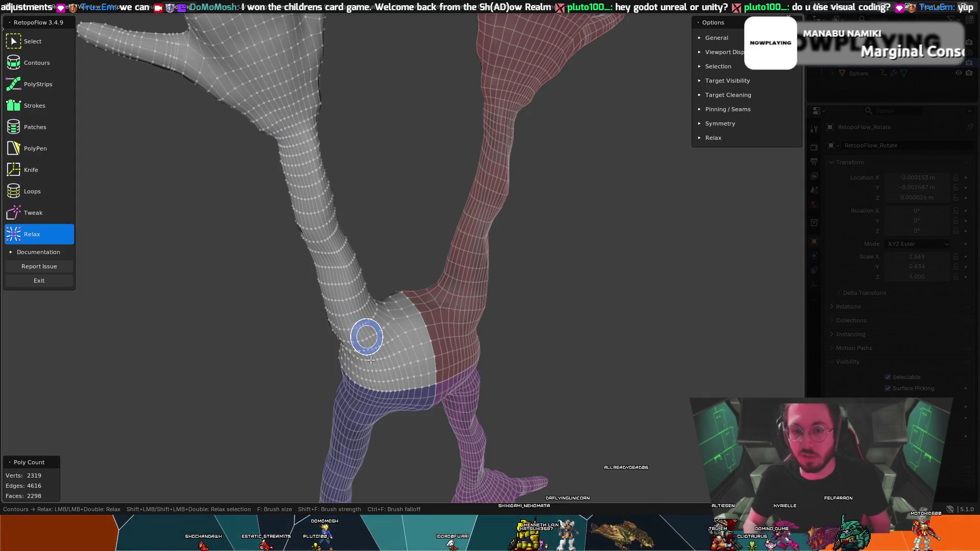
mouse_move(392, 399)
middle_mouse_down()
mouse_move(364, 339)
mouse_move(497, 337)
mouse_move(484, 363)
mouse_move(408, 334)
mouse_move(448, 405)
middle_mouse_up()
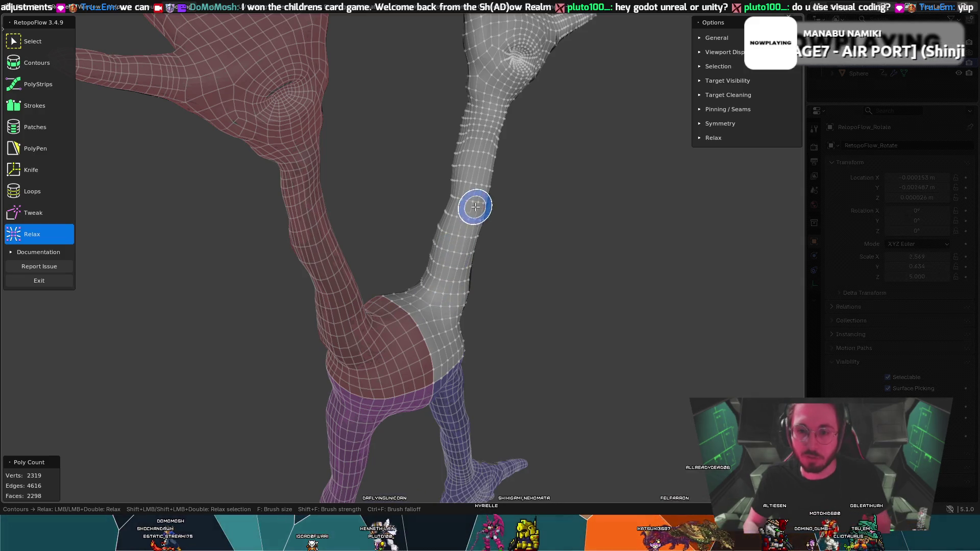
middle_click_drag(486, 166, 412, 136)
scroll(404, 173, "down", 5)
mouse_move(396, 206)
middle_mouse_down()
mouse_move(286, 239)
mouse_move(326, 310)
mouse_move(428, 323)
mouse_move(422, 409)
mouse_move(372, 400)
mouse_move(569, 327)
mouse_move(541, 361)
mouse_move(542, 429)
middle_mouse_up()
scroll(423, 409, "up", 3)
middle_click_drag(454, 389, 437, 344)
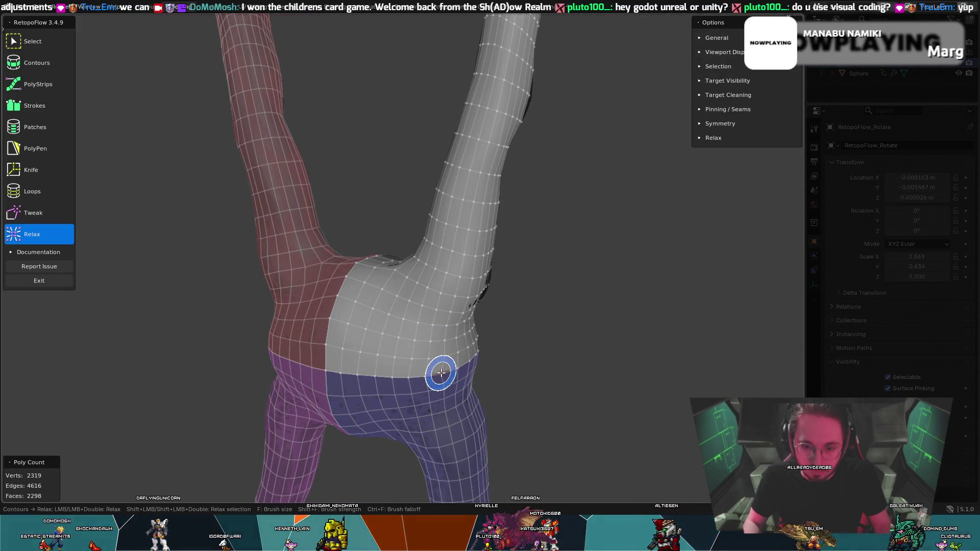
- Resize the relax brush, smooth the hips and arm, then go to front view
key("8")
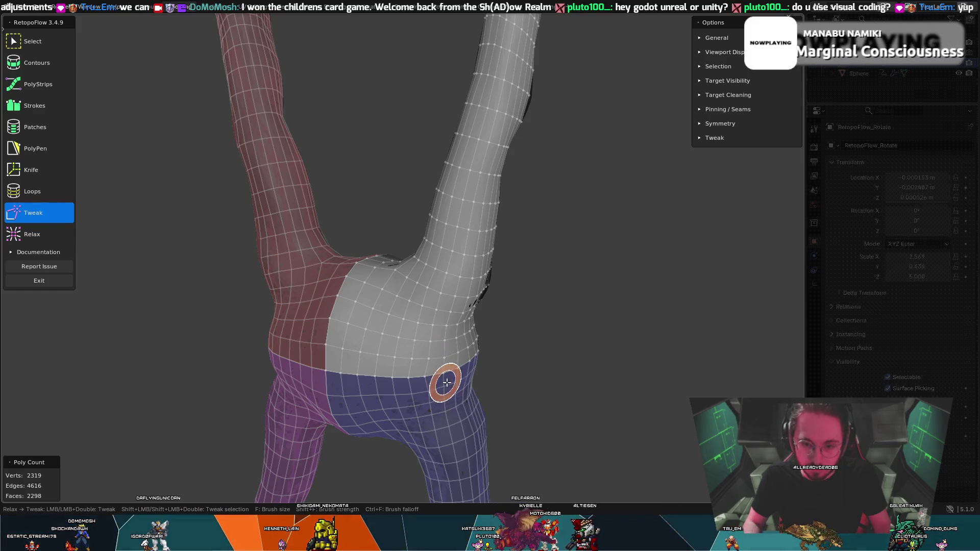
key("9")
middle_click_drag(447, 379, 241, 372)
key("f")
left_click(242, 254)
mouse_move(365, 302)
left_mouse_down()
mouse_move(400, 376)
mouse_move(411, 268)
left_mouse_up()
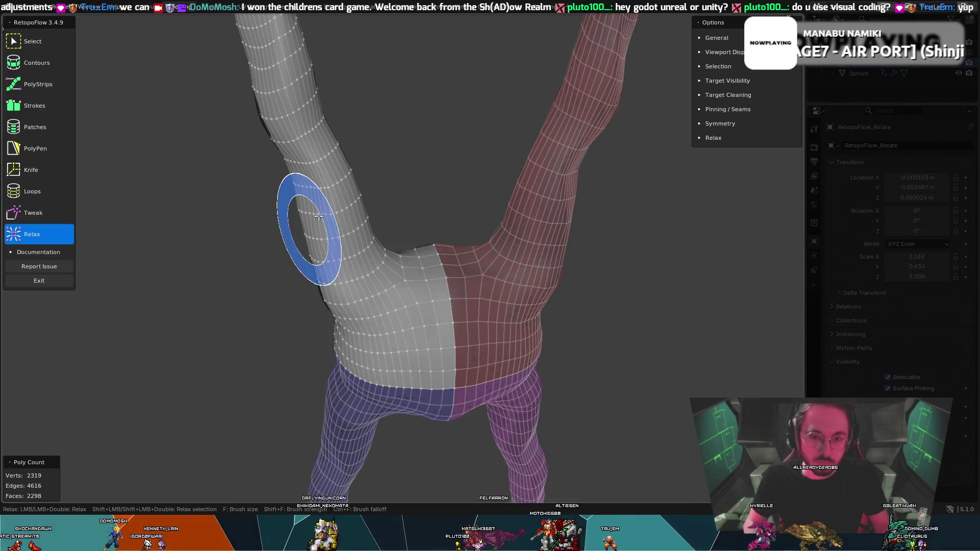
middle_click_drag(322, 175, 459, 132)
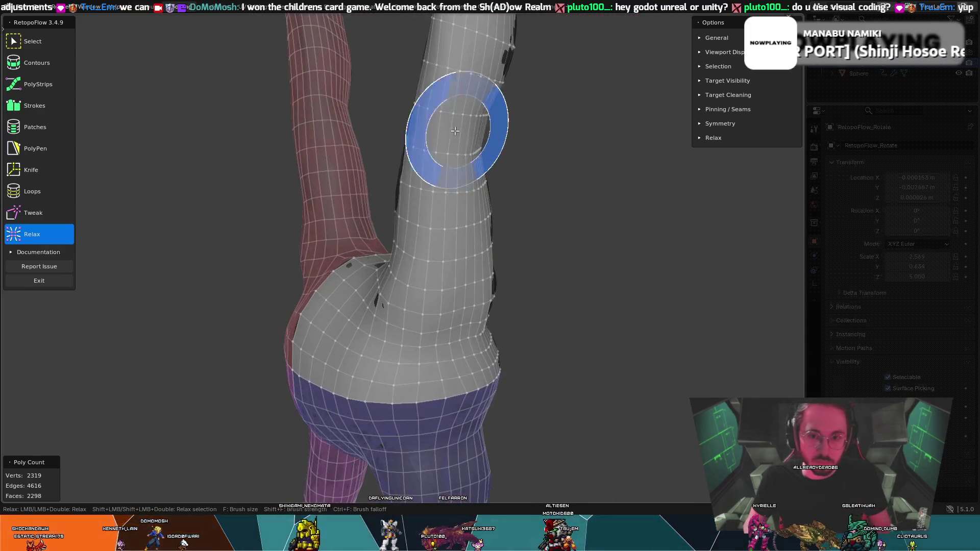
scroll(409, 173, "down", 2)
key("KP_1")
scroll(449, 182, "down", 3)
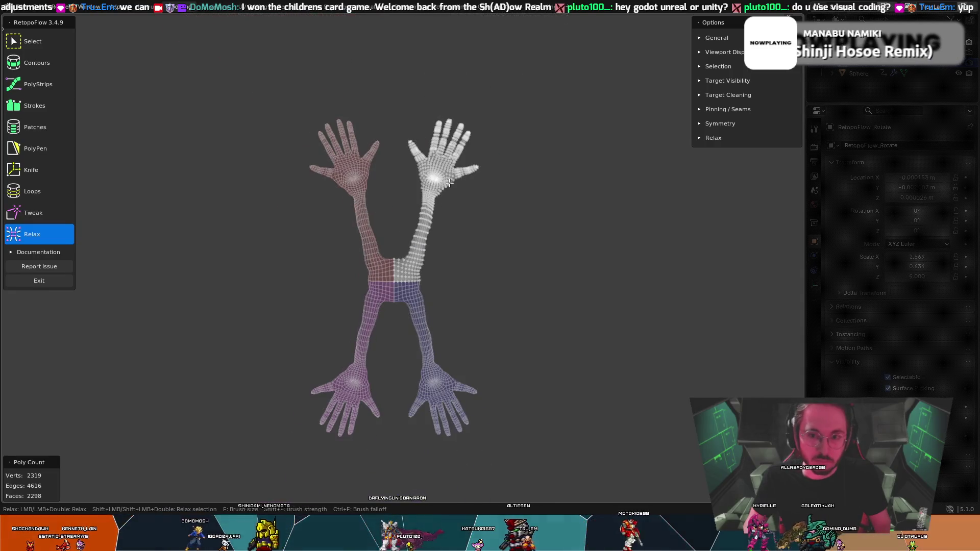
- Zoom in on the hand and add an edge loop around the first finger base
scroll(394, 258, "up", 4)
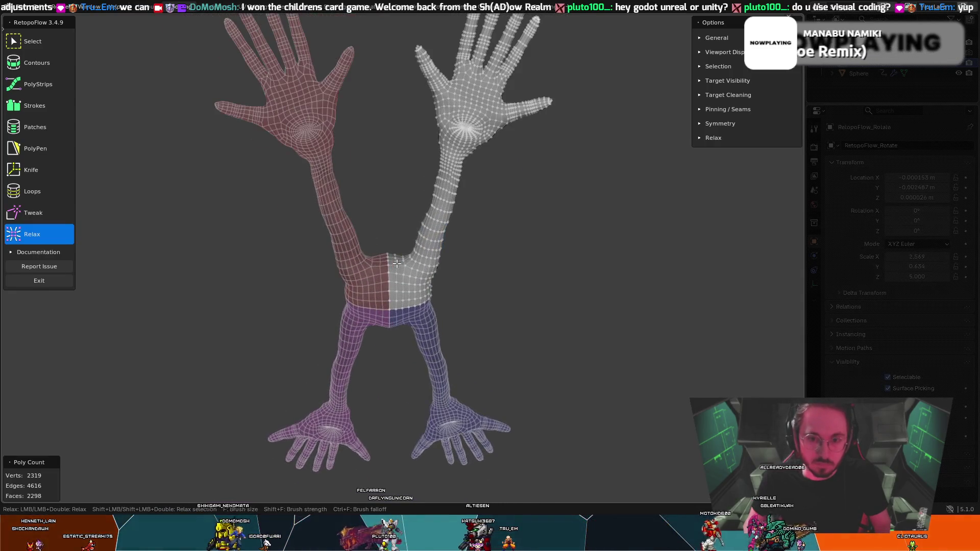
middle_click_drag(397, 263, 395, 203)
scroll(481, 77, "up", 6)
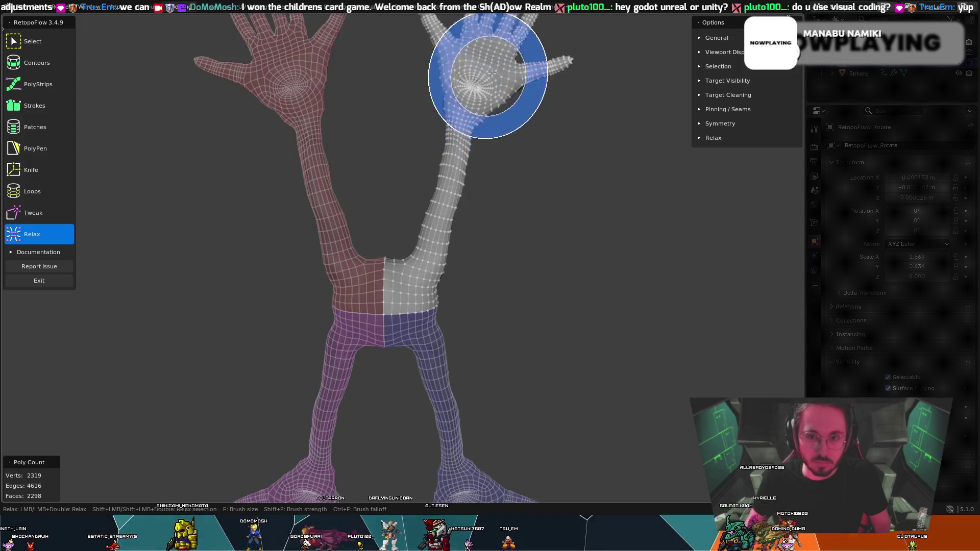
scroll(424, 170, "up", 5)
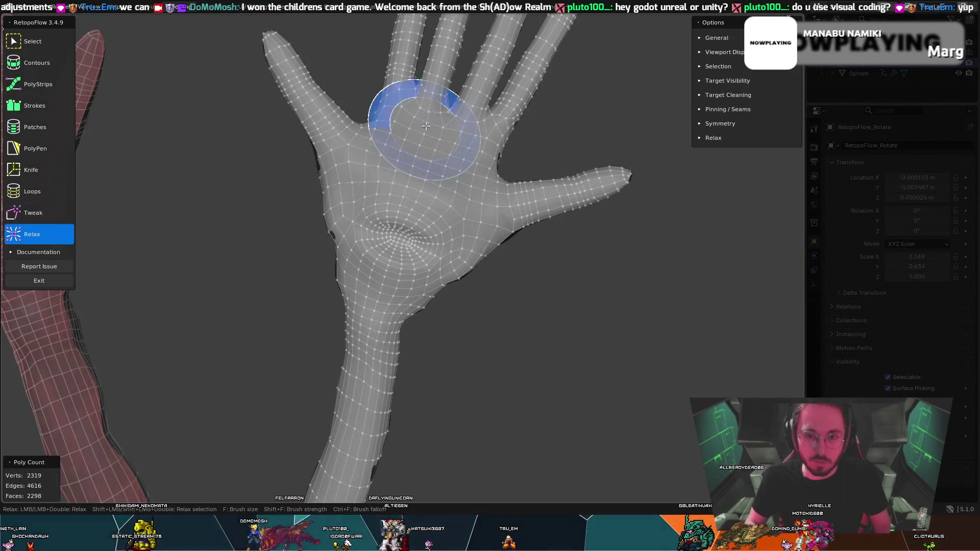
middle_click_drag(429, 106, 422, 157, "shift")
left_click(15, 42)
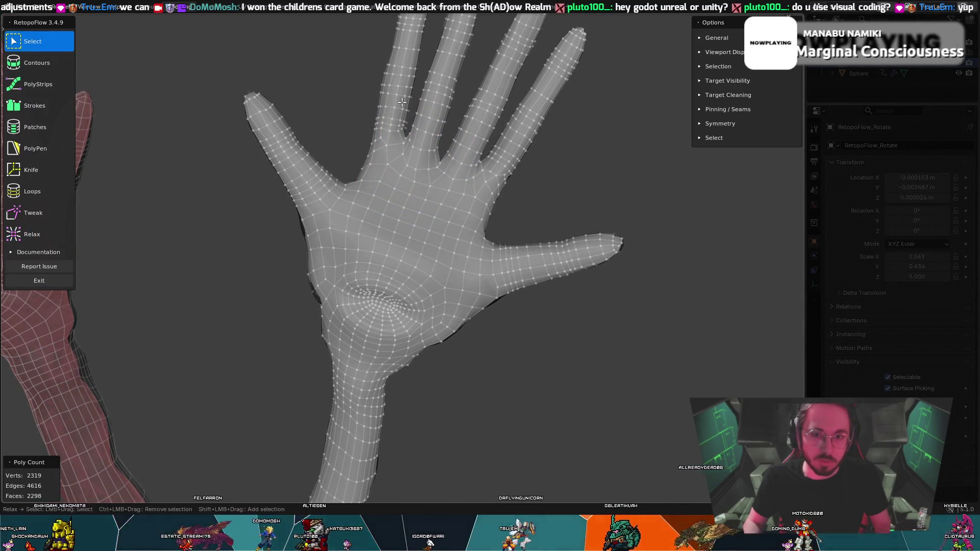
key("7")
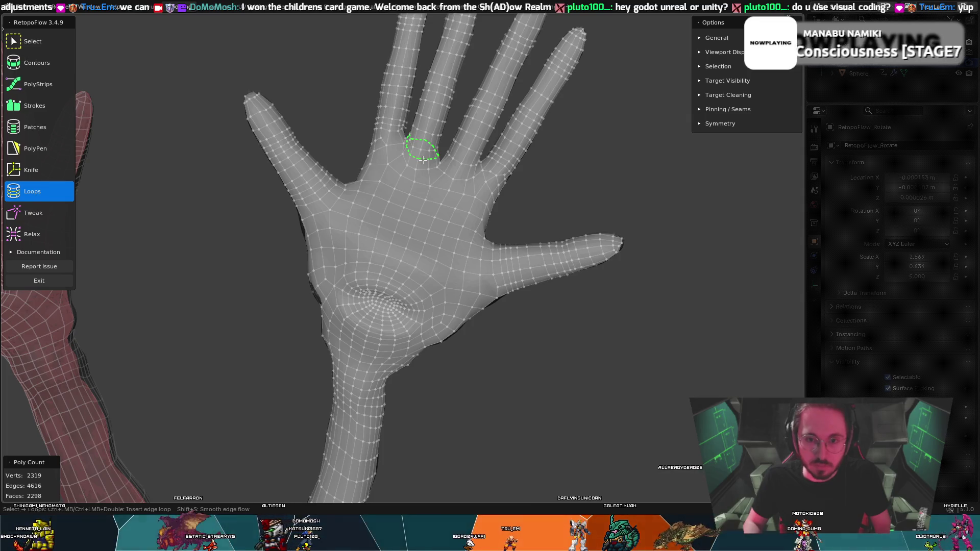
left_click(453, 162, "ctrl")
key("1")
- Add edge loops around the neighbouring finger bases, including the ring finger
key("7")
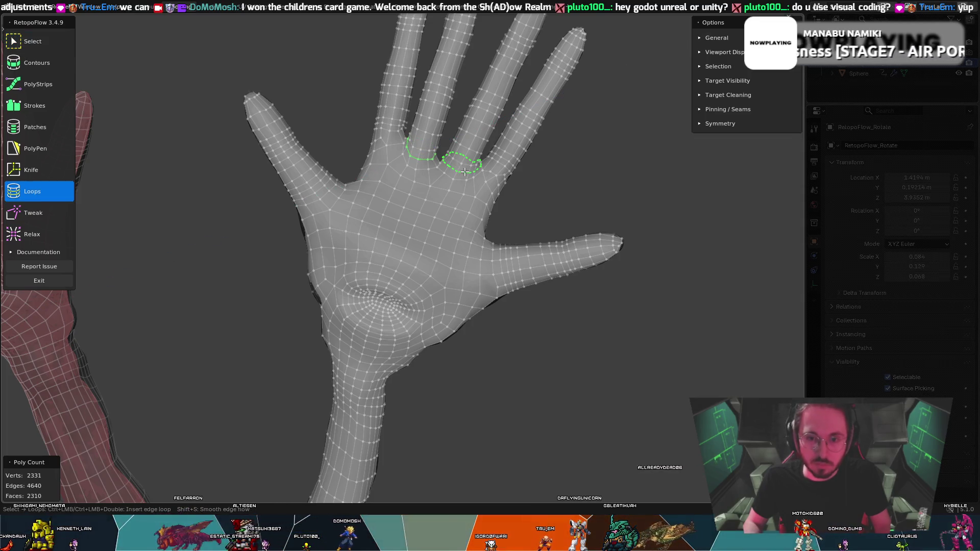
left_click(463, 173, "ctrl")
key("1")
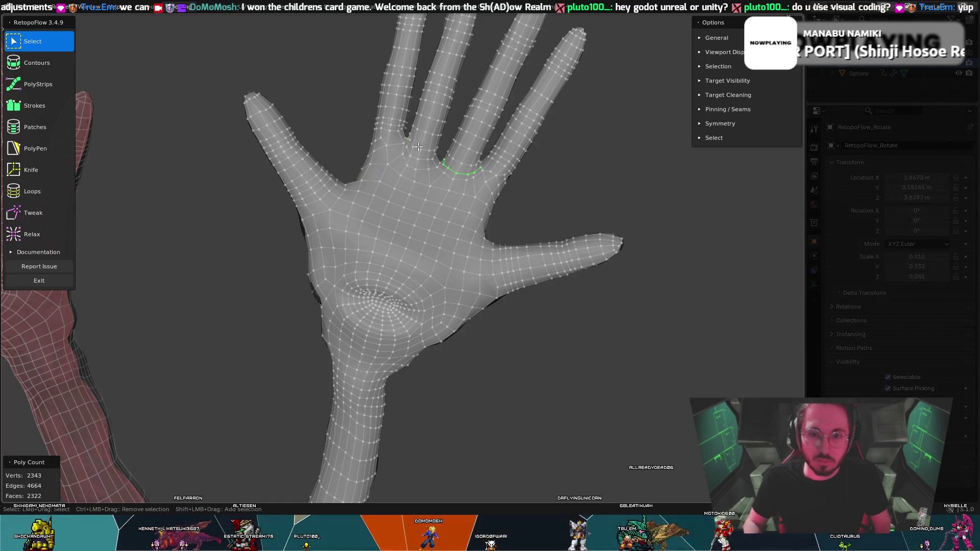
key("7")
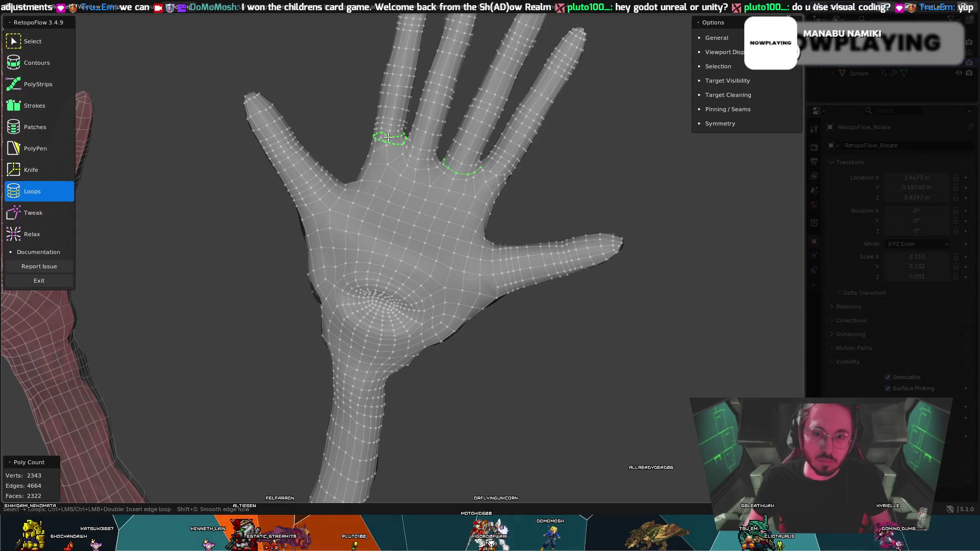
left_click(492, 173, "ctrl")
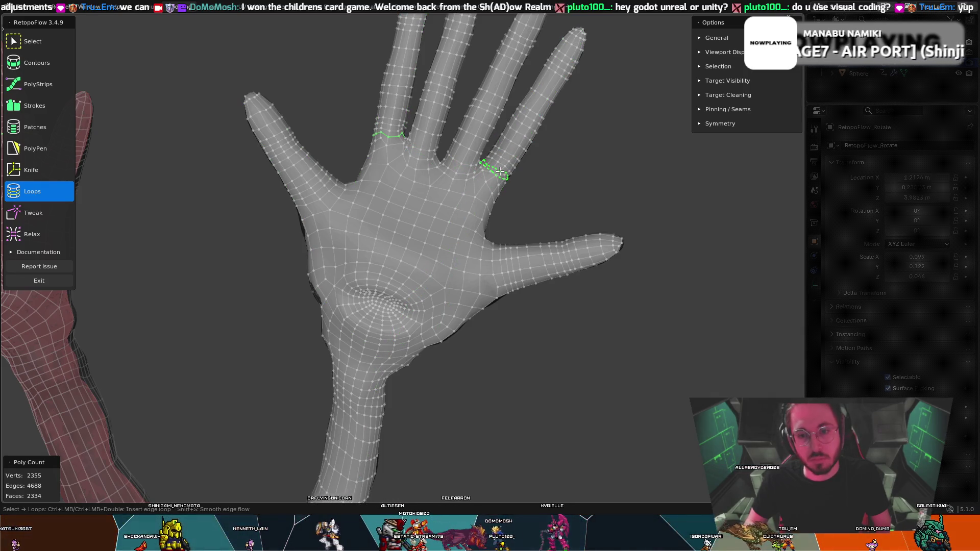
left_click(500, 172, "ctrl")
key("q")
- Add two edge loops across the palm just below the fingers
mouse_move(526, 168)
middle_mouse_down()
mouse_move(545, 171)
mouse_move(364, 177)
mouse_move(388, 153)
mouse_move(437, 147)
mouse_move(405, 143)
mouse_move(317, 164)
mouse_move(114, 185)
middle_mouse_up()
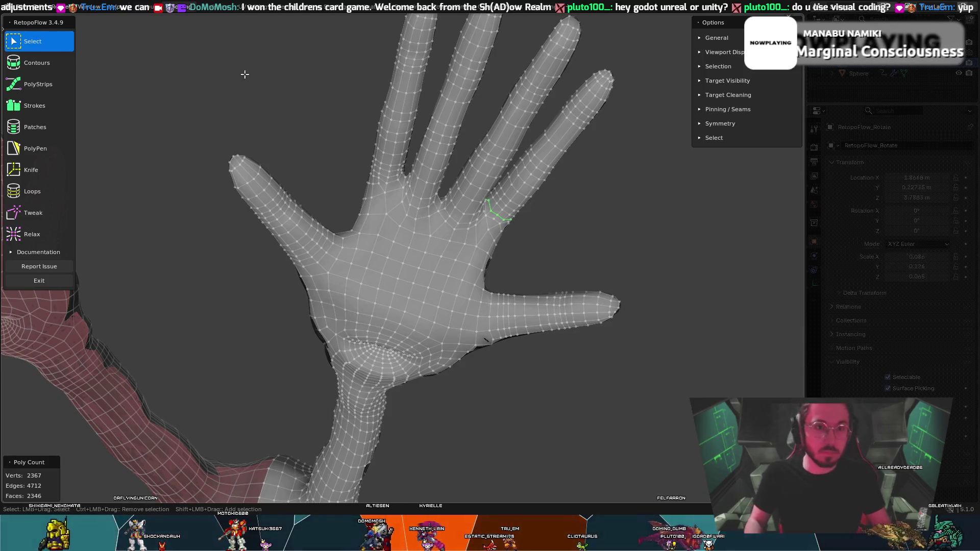
scroll(683, 219, "down", 5)
mouse_move(537, 227)
middle_mouse_down()
mouse_move(650, 243)
mouse_move(295, 228)
mouse_move(308, 231)
middle_mouse_up()
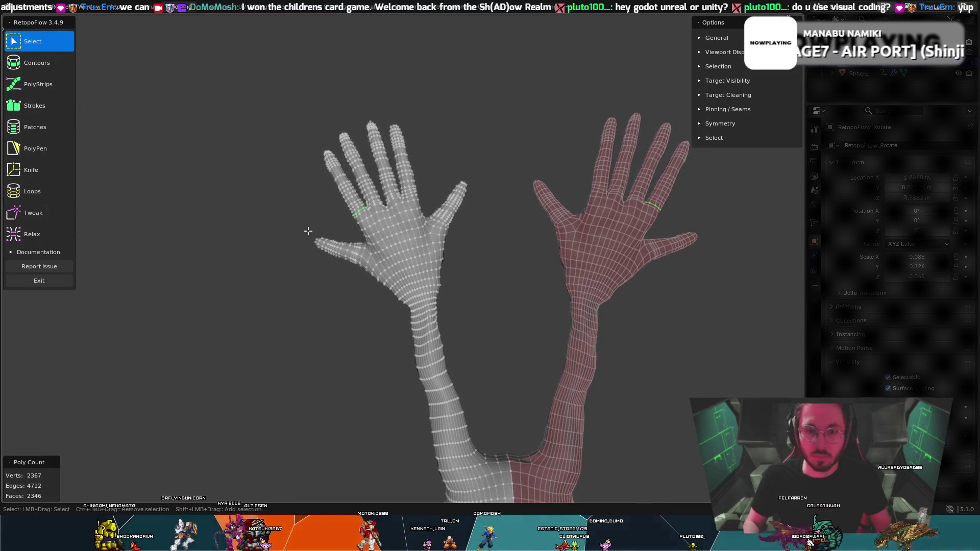
scroll(326, 241, "up", 3)
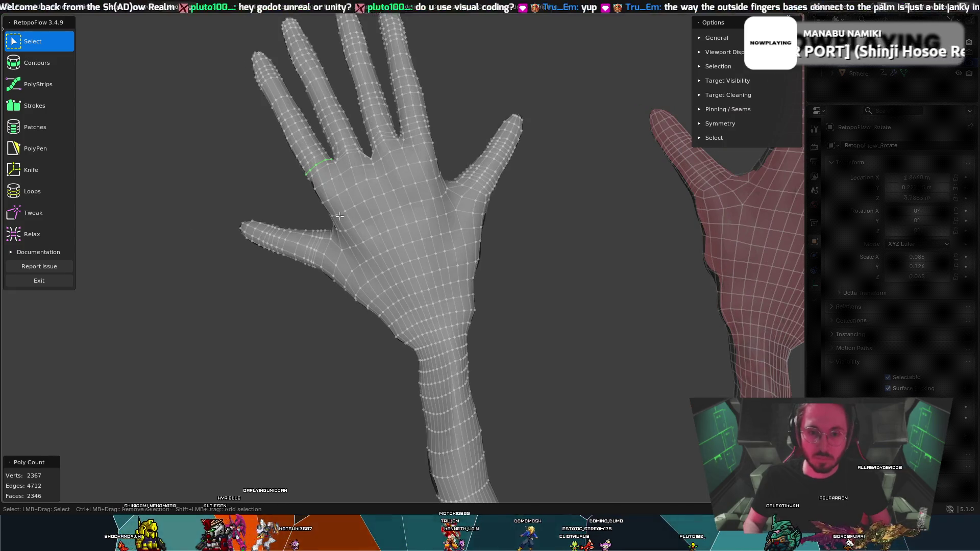
scroll(332, 210, "down", 2)
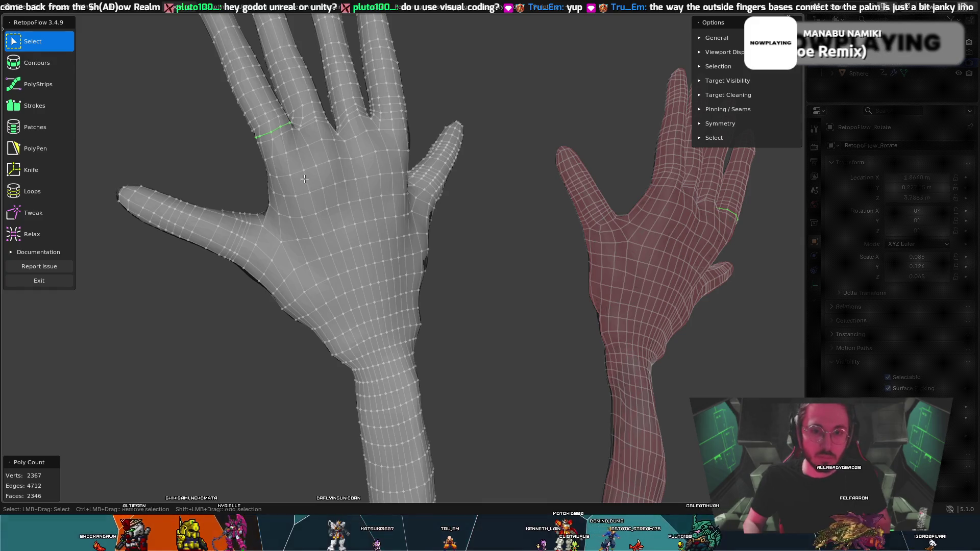
key("q")
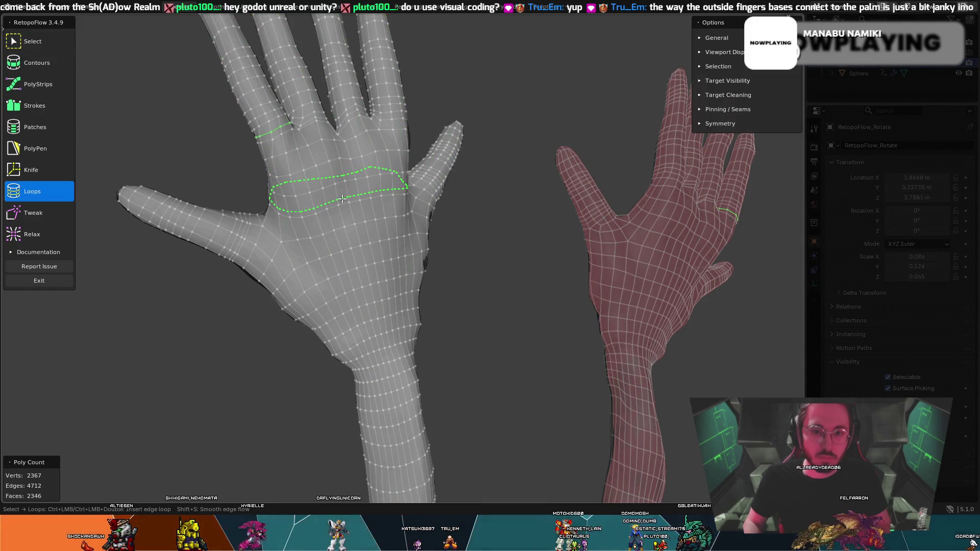
left_click(342, 195, "ctrl")
key("q")
middle_click_drag(340, 192, 290, 184)
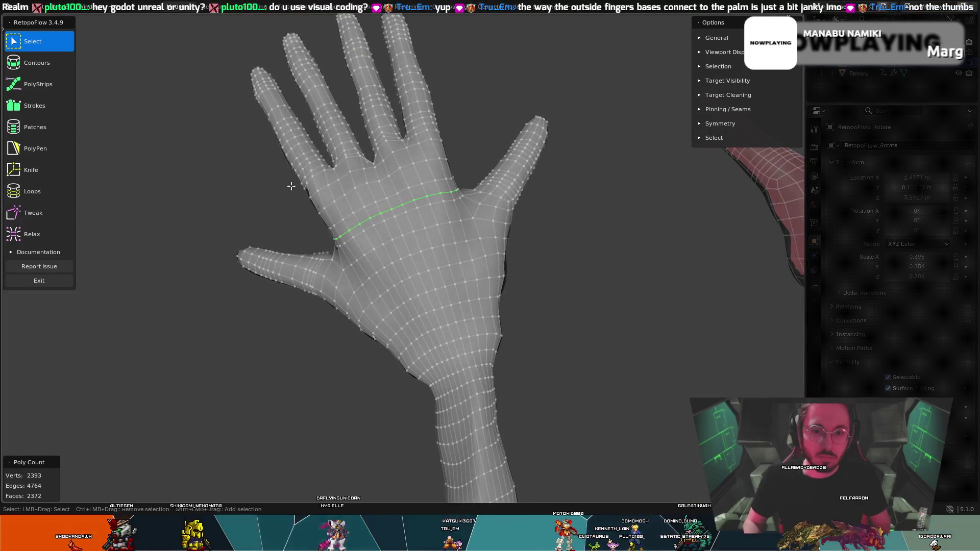
key("q")
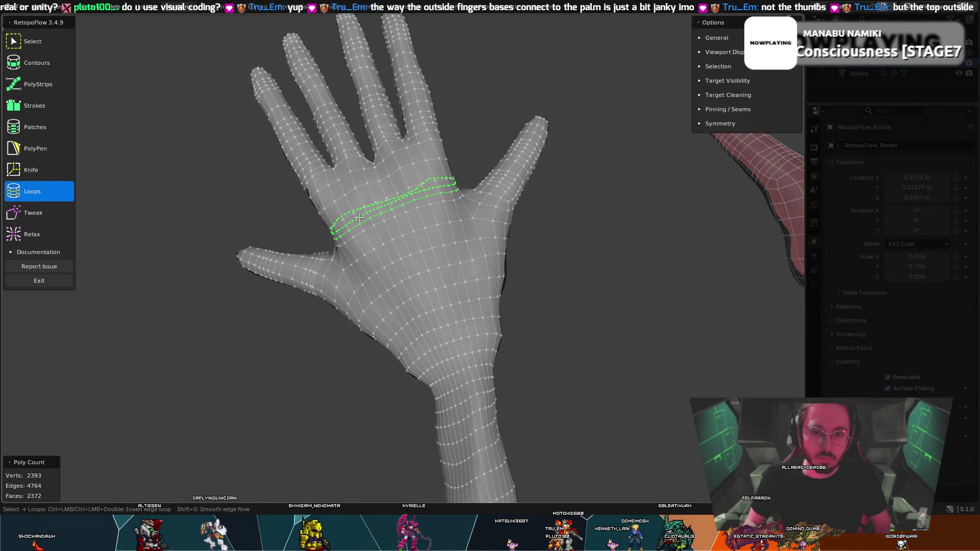
left_click(348, 223, "ctrl")
mouse_move(128, 202)
middle_mouse_down()
mouse_move(153, 202)
mouse_move(257, 279)
mouse_move(271, 198)
mouse_move(362, 247)
middle_mouse_up()
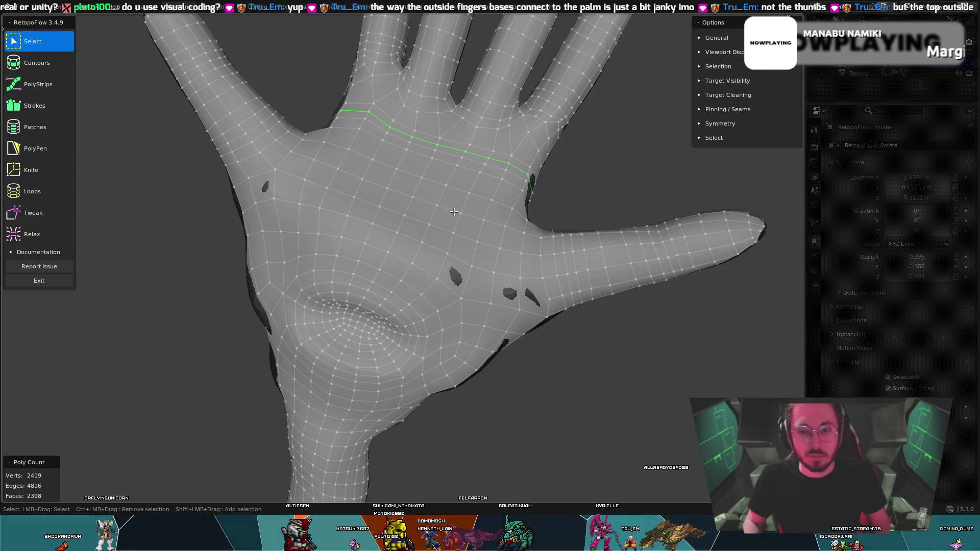
- Add an edge loop curving around the palm base, reaching 2456 verts
middle_click_drag(454, 212, 476, 223)
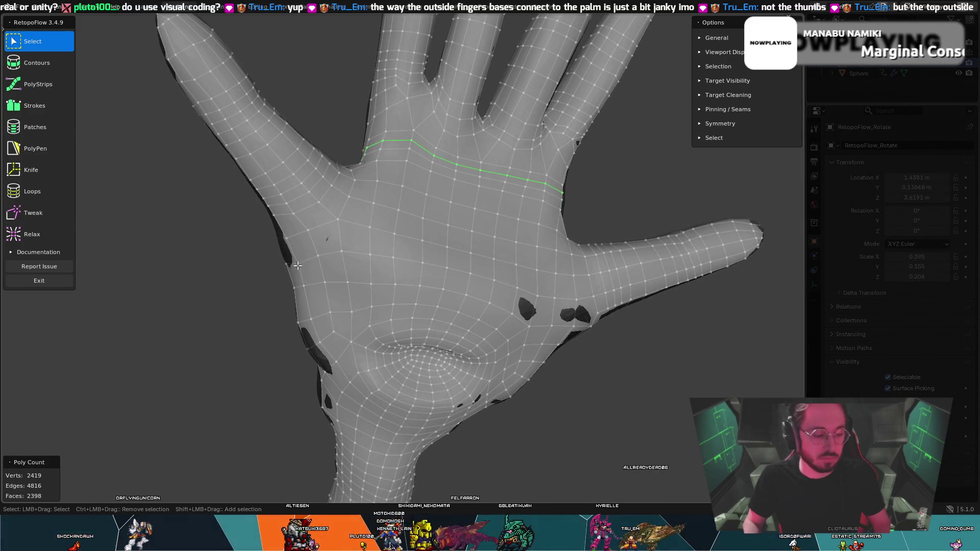
key("7")
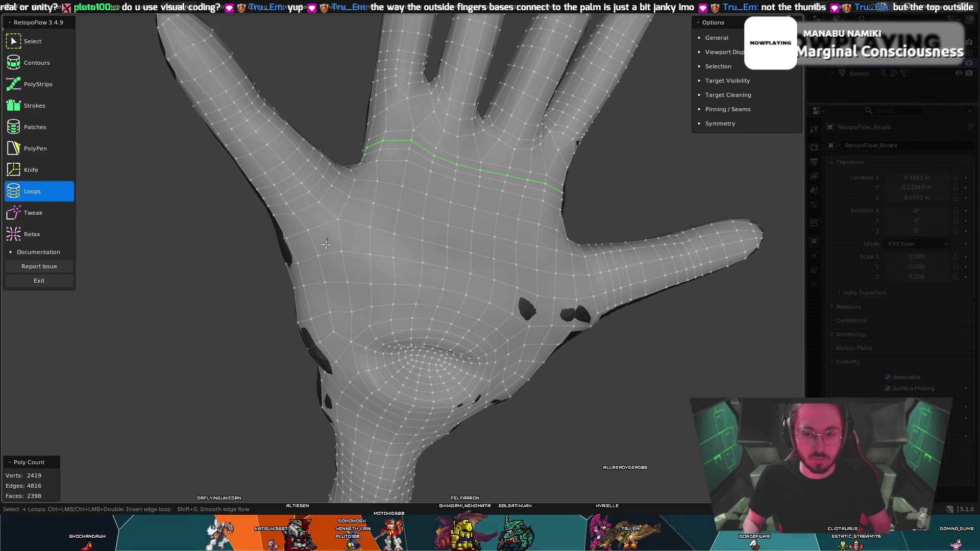
left_click(460, 304, "ctrl")
key("Escape")
mouse_move(461, 304)
middle_mouse_down()
mouse_move(461, 261)
mouse_move(442, 264)
mouse_move(445, 234)
mouse_move(414, 261)
mouse_move(413, 224)
middle_mouse_up()
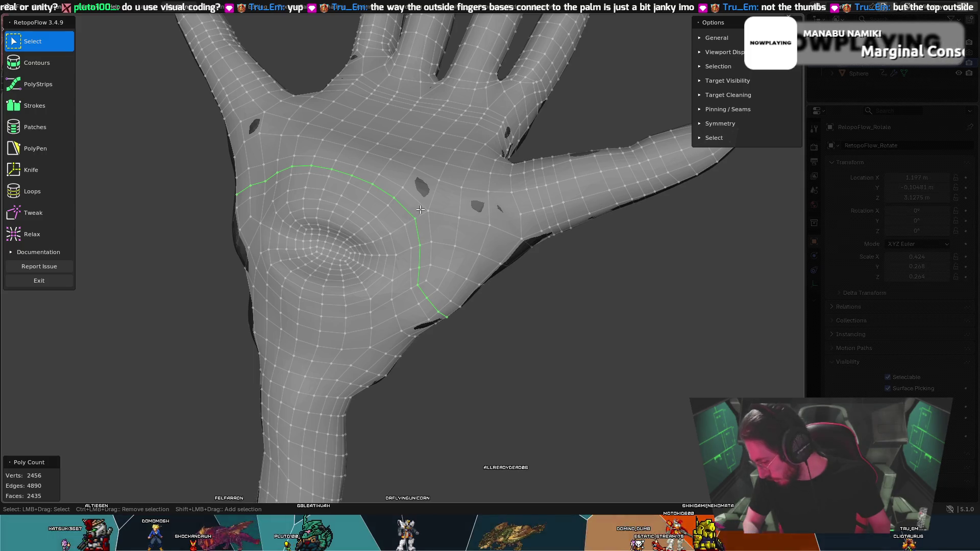
- Orbit around the hand to inspect the palm, fingers and palm edge
mouse_move(442, 178)
middle_mouse_down()
mouse_move(183, 181)
mouse_move(241, 185)
middle_mouse_up()
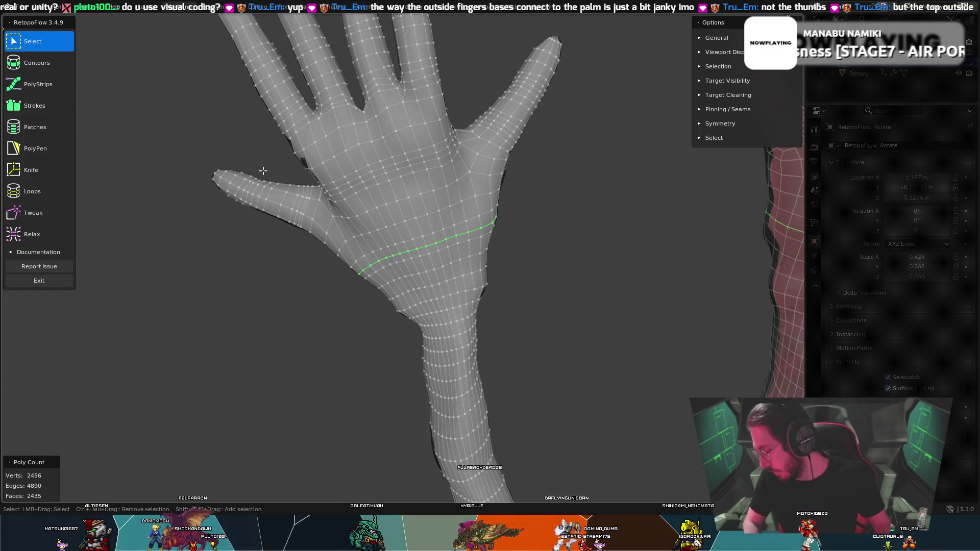
mouse_move(330, 172)
middle_mouse_down()
mouse_move(507, 177)
mouse_move(410, 172)
mouse_move(433, 175)
middle_mouse_up()
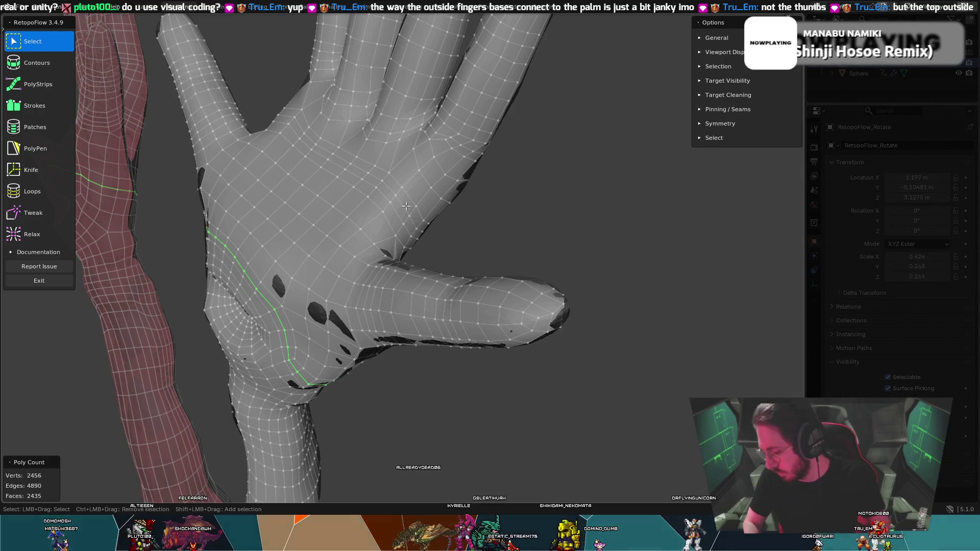
mouse_move(404, 222)
middle_mouse_down()
mouse_move(361, 225)
mouse_move(337, 249)
mouse_move(409, 294)
mouse_move(411, 252)
middle_mouse_up()
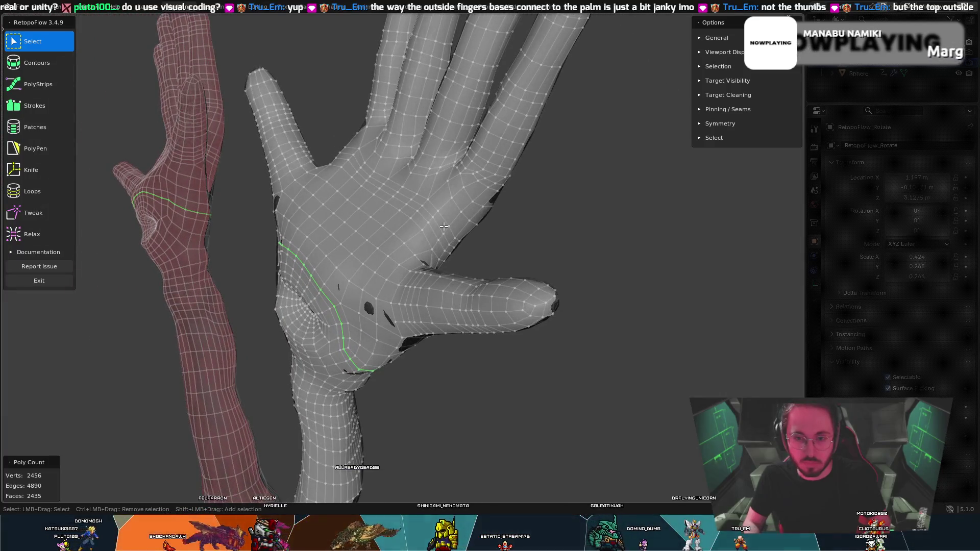
scroll(442, 230, "up", 8)
middle_click_drag(582, 124, 611, 127)
mouse_move(549, 153)
middle_mouse_down()
mouse_move(466, 149)
mouse_move(467, 193)
mouse_move(572, 142)
mouse_move(555, 146)
middle_mouse_up()
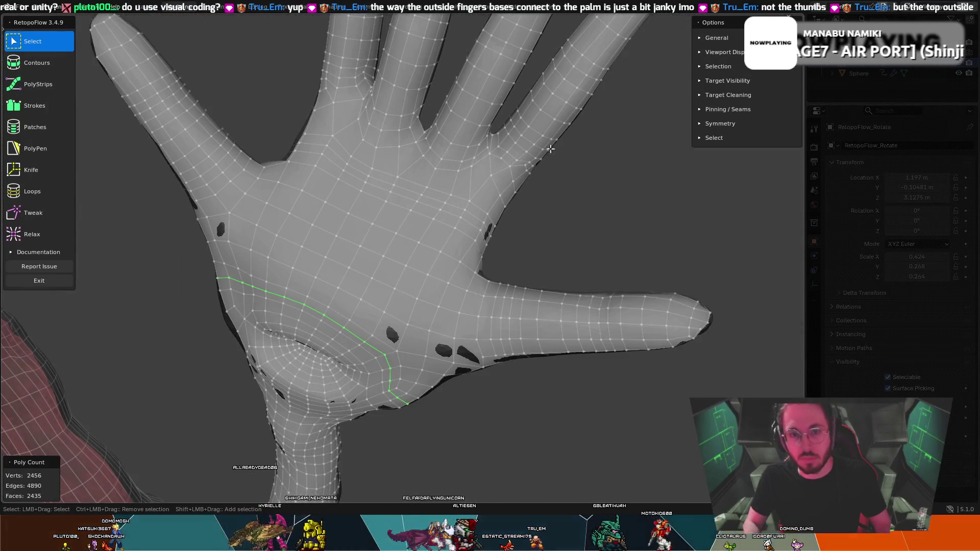
scroll(555, 146, "up", 2)
key("8")
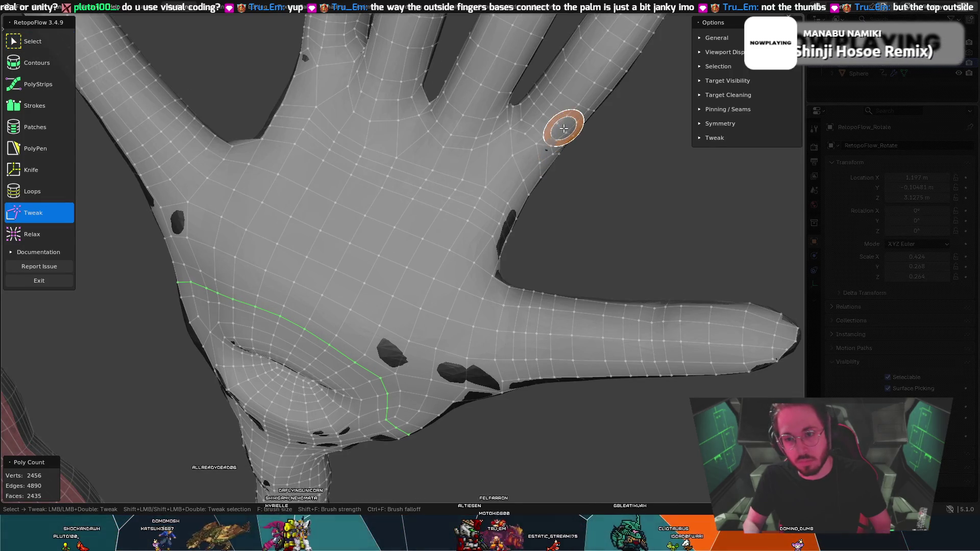
key("0")
mouse_move(547, 152)
middle_mouse_down()
mouse_move(358, 169)
mouse_move(102, 168)
middle_mouse_up()
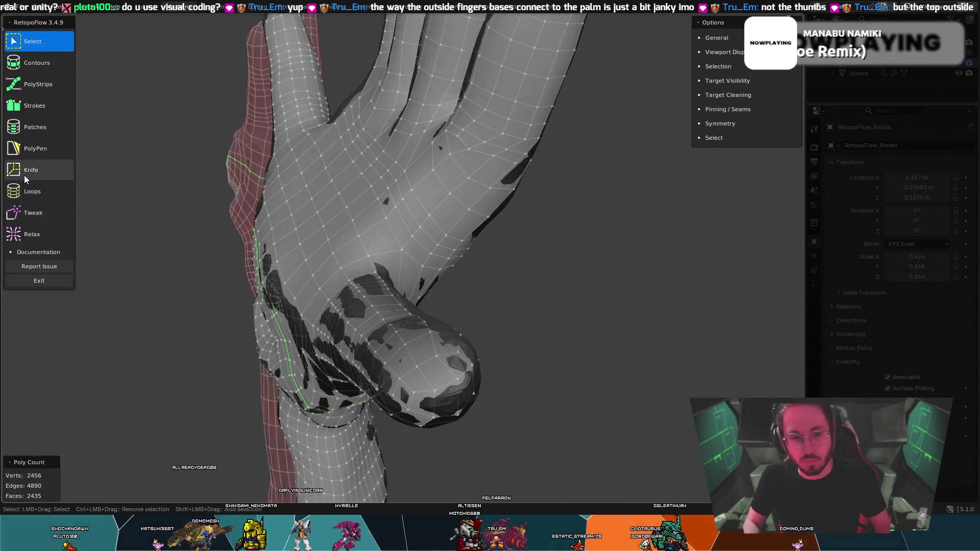
- Relax the vertices across the upper palm with the Relax brush
left_click(39, 234)
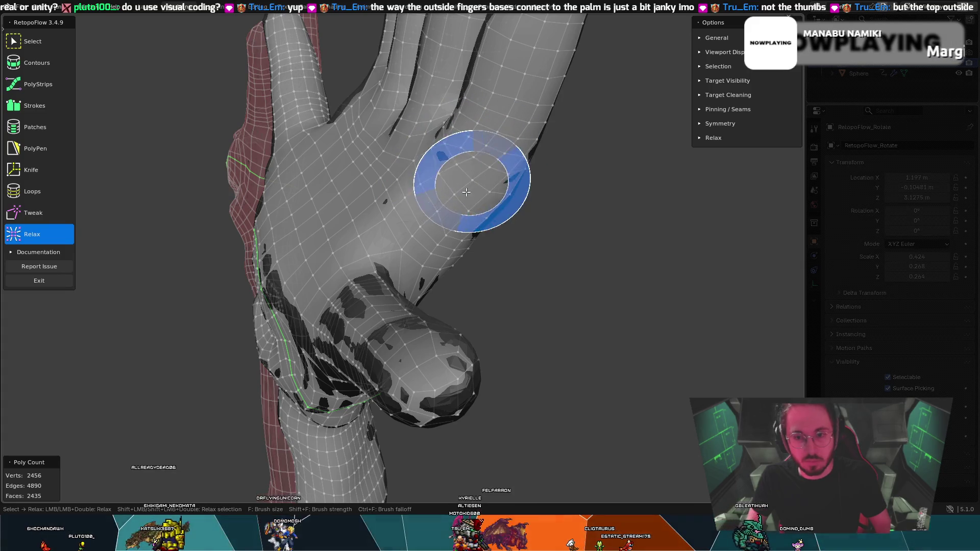
mouse_move(414, 224)
middle_mouse_down()
mouse_move(263, 147)
mouse_move(574, 190)
middle_mouse_up()
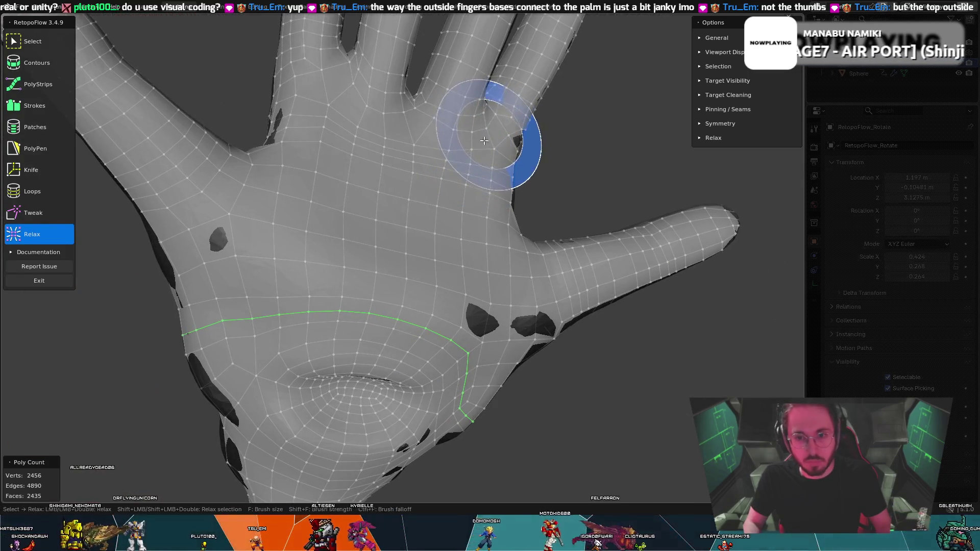
middle_click_drag(427, 121, 368, 123)
middle_click_drag(335, 122, 394, 196)
mouse_move(306, 126)
left_mouse_down()
mouse_move(291, 113)
mouse_move(302, 116)
mouse_move(309, 98)
mouse_move(313, 113)
left_mouse_up()
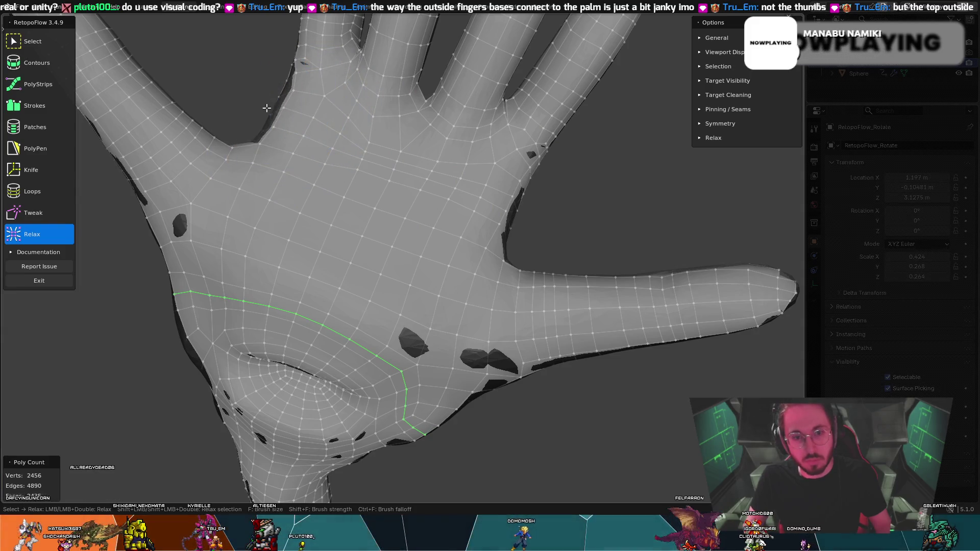
key("8")
key("9")
key("8")
key("9")
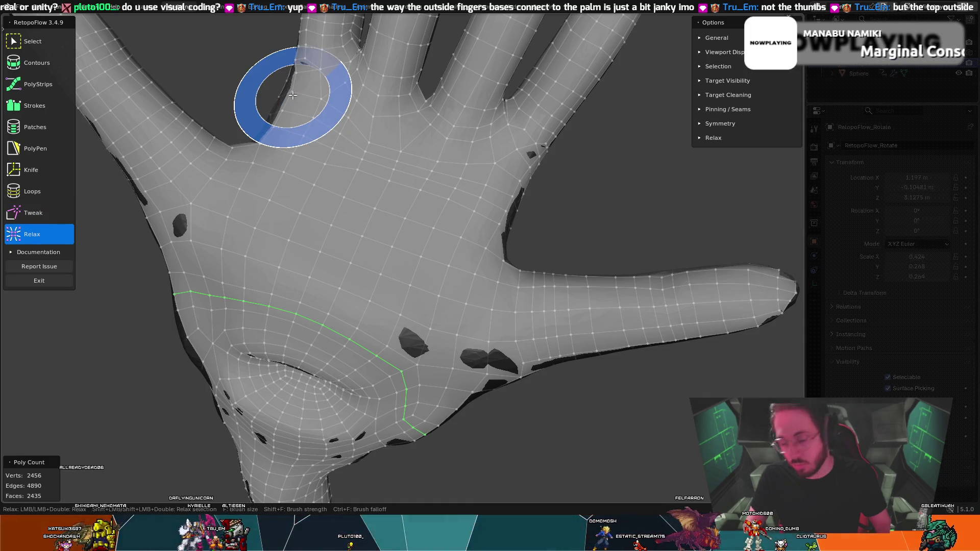
- Relax and tweak the palm and finger-base quads into more even spacing
middle_click_drag(515, 121, 474, 132)
key("8")
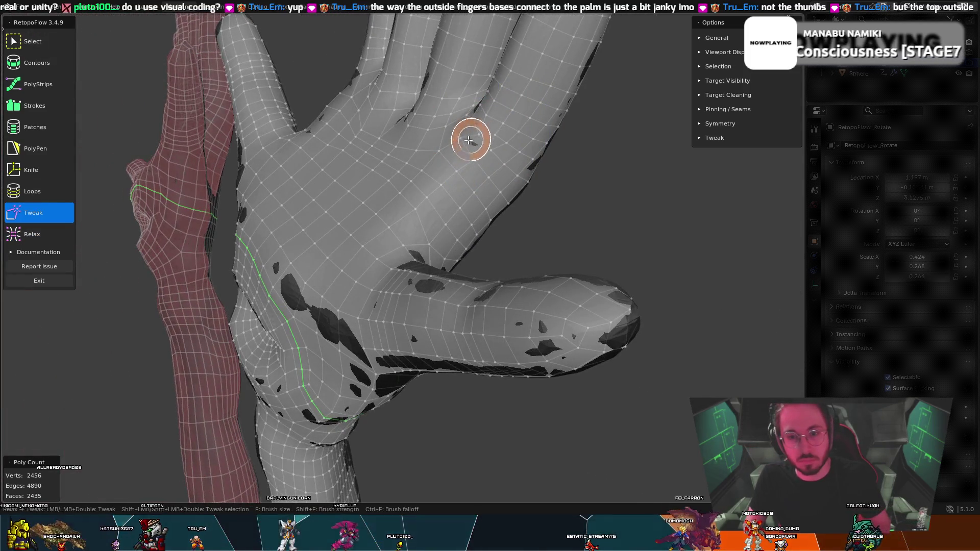
middle_click_drag(449, 153, 514, 131)
key("9")
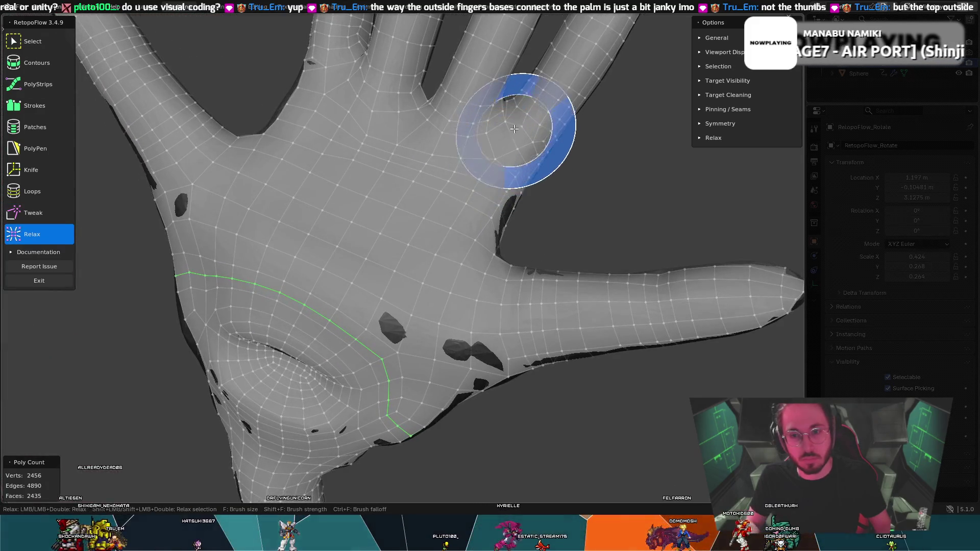
key("8")
key("9")
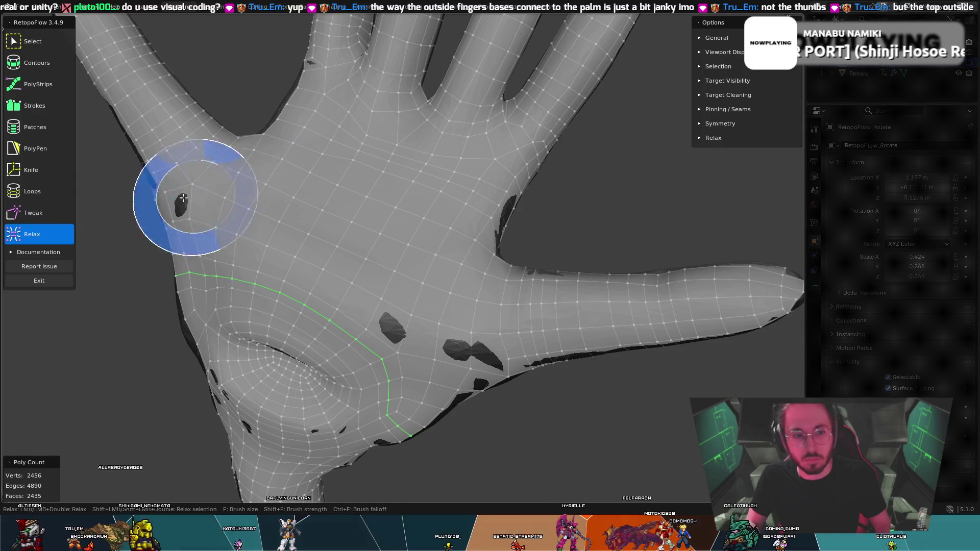
left_click(37, 174)
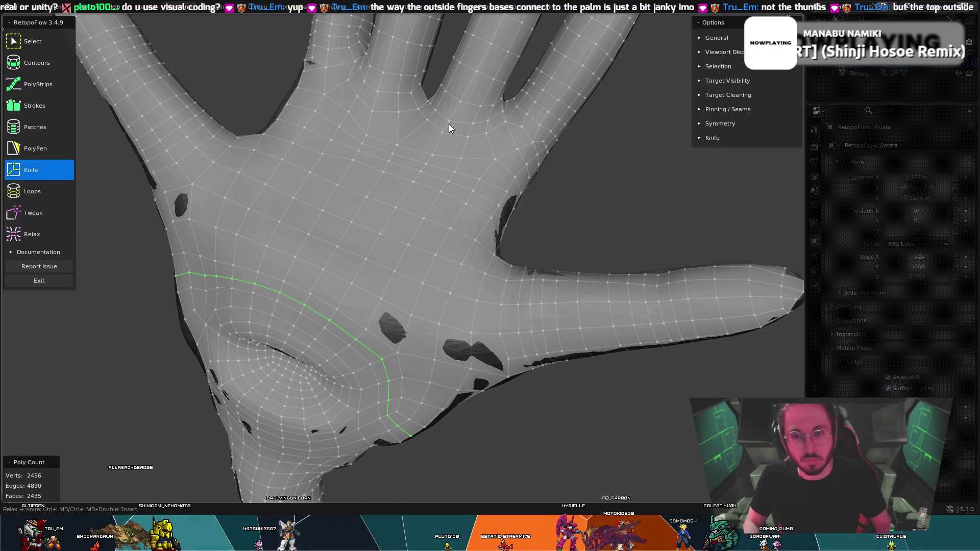
- Knife-cut across the palm from a finger-base vertex
left_click(522, 127)
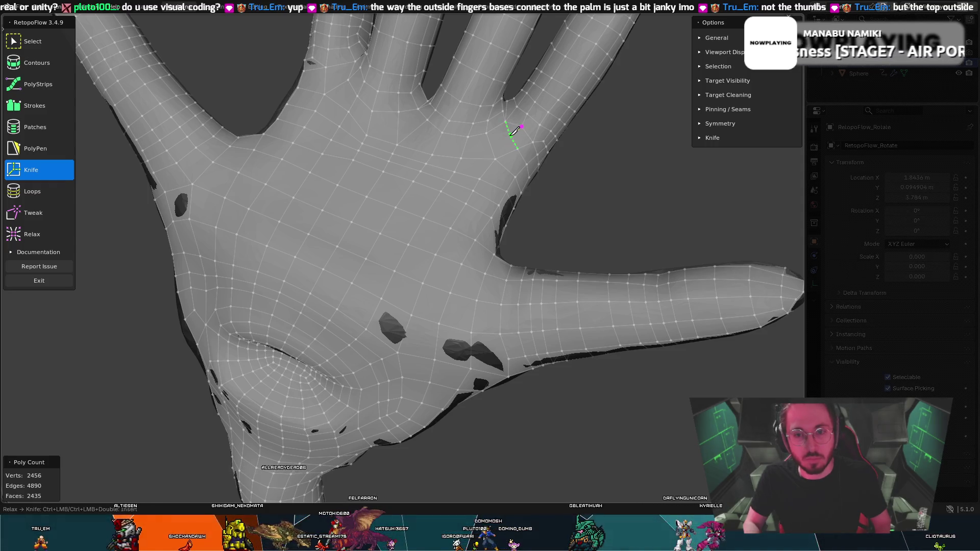
scroll(501, 133, "up", 3)
scroll(516, 127, "down", 2)
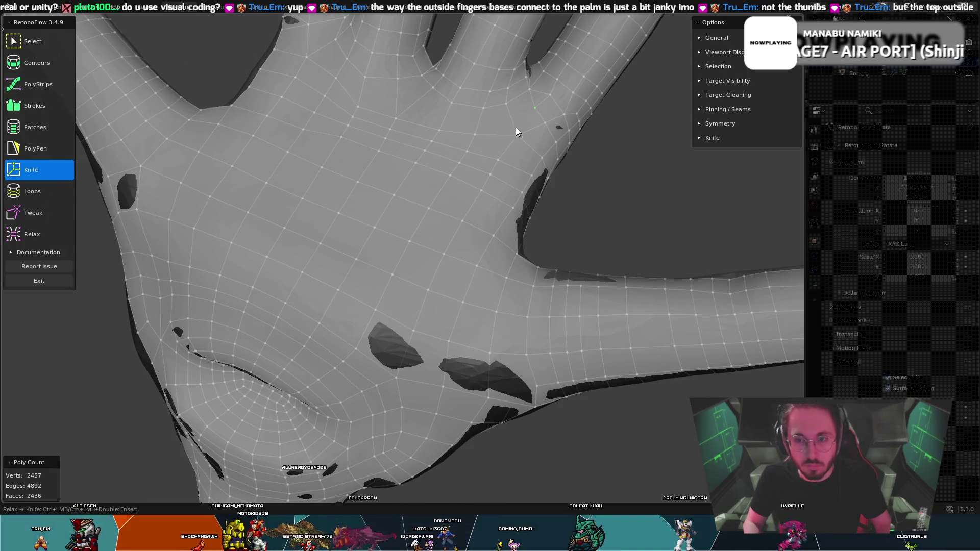
scroll(514, 130, "up", 1)
middle_click_drag(515, 134, 508, 144)
key("t")
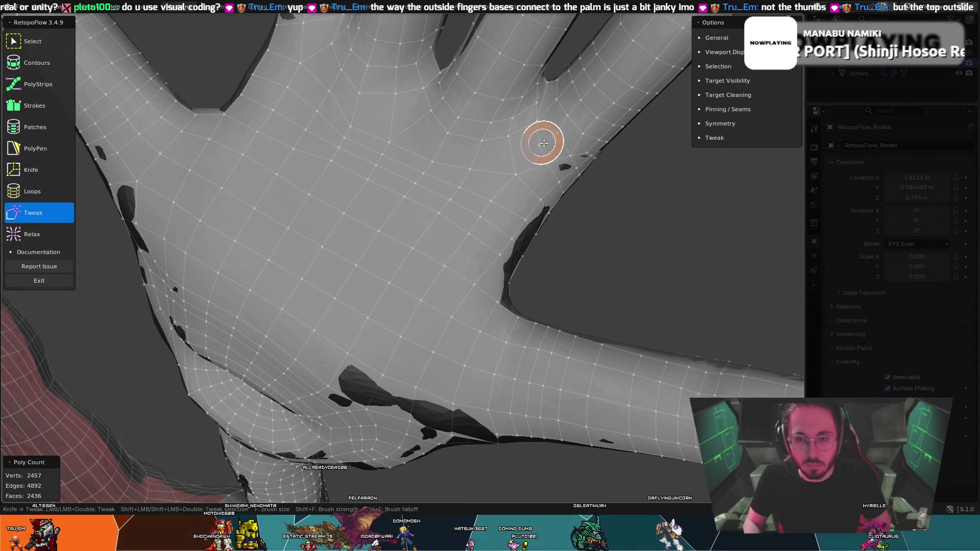
key("k")
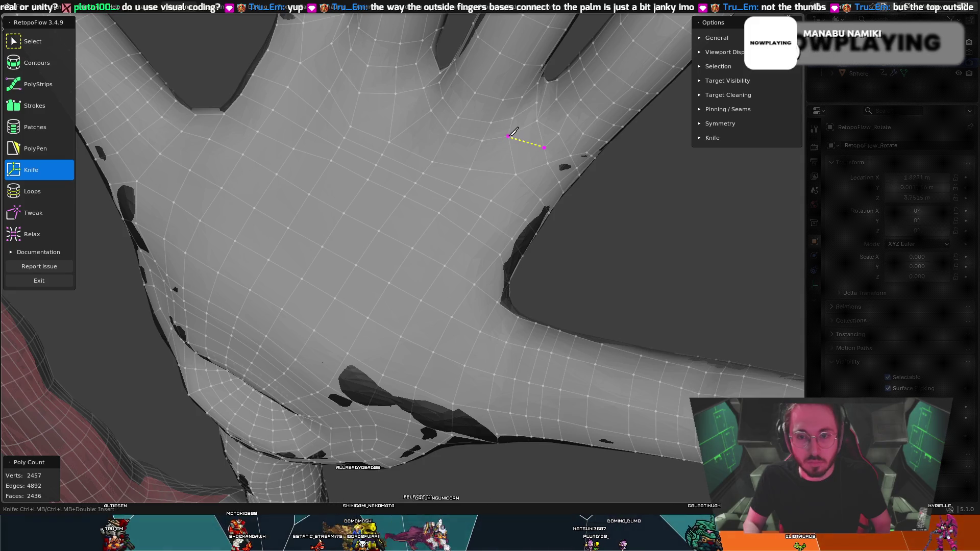
left_click(543, 136)
- Delete the bad finger-base face and refill the hole with PolyPen as one quad
left_click(545, 145)
key("x")
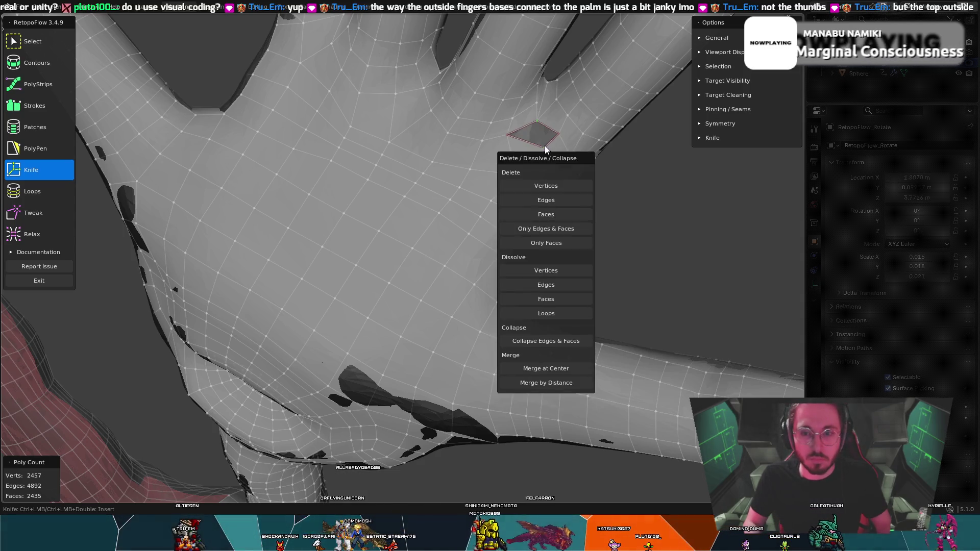
left_click(538, 121)
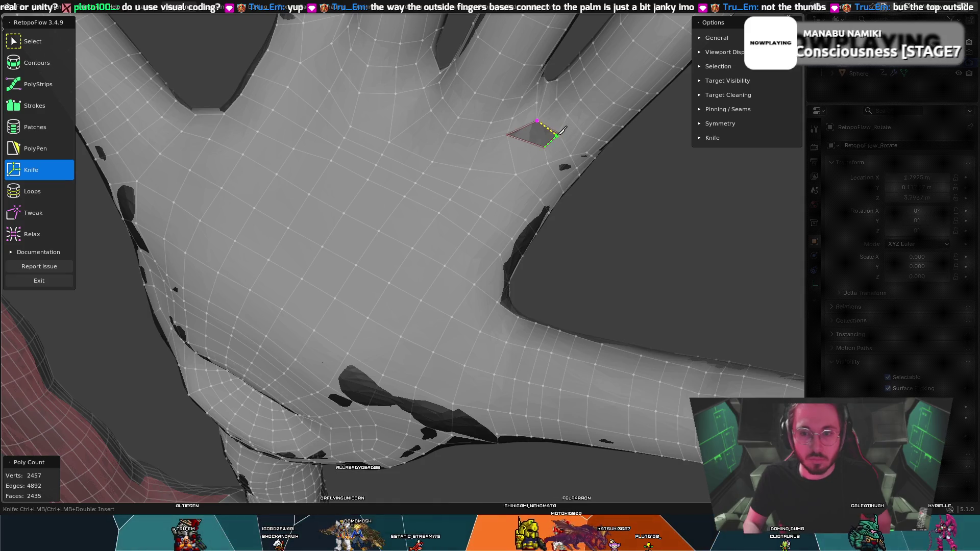
left_click(59, 148)
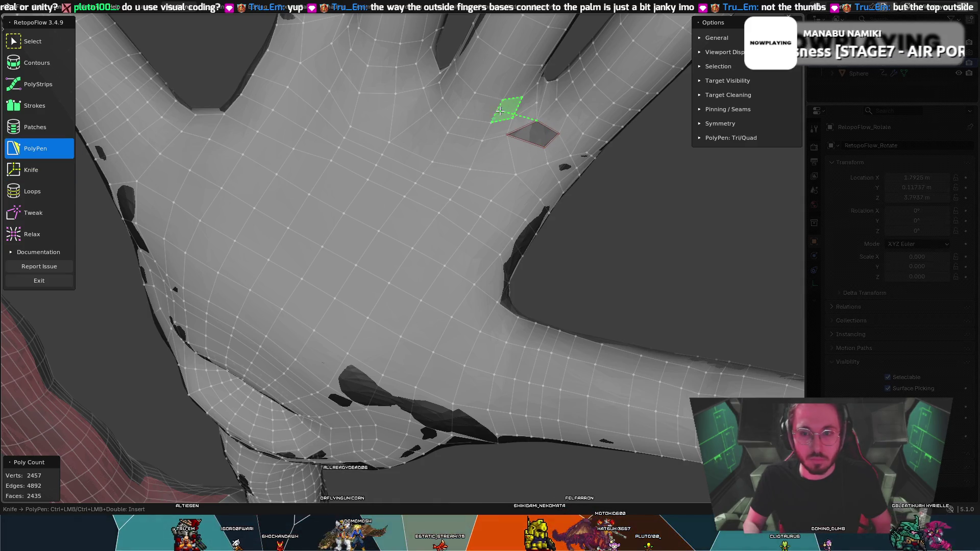
left_click(547, 135)
left_click(502, 135, "shift")
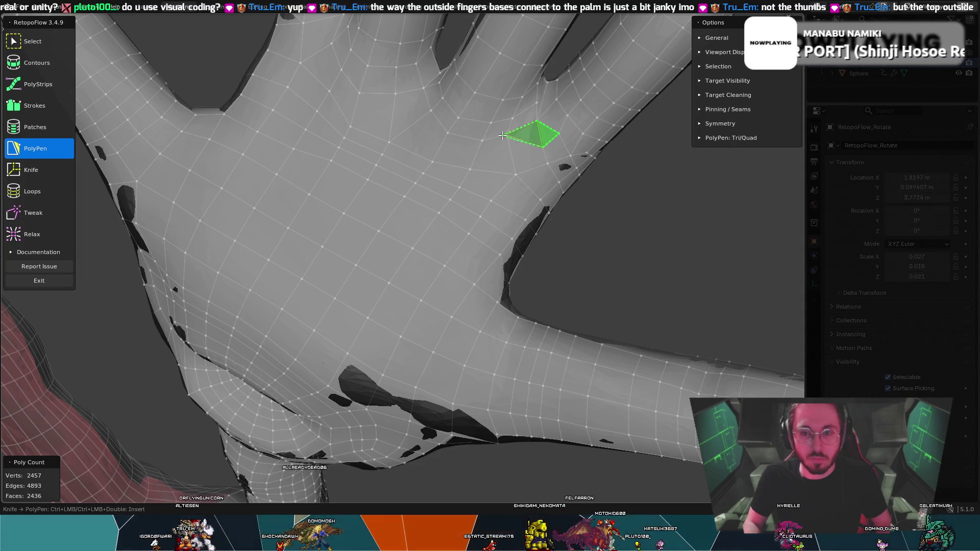
key("Delete")
- Relax the palm mesh around the rebuilt quad, checking it from several angles
middle_click_drag(526, 143, 549, 139)
key("8")
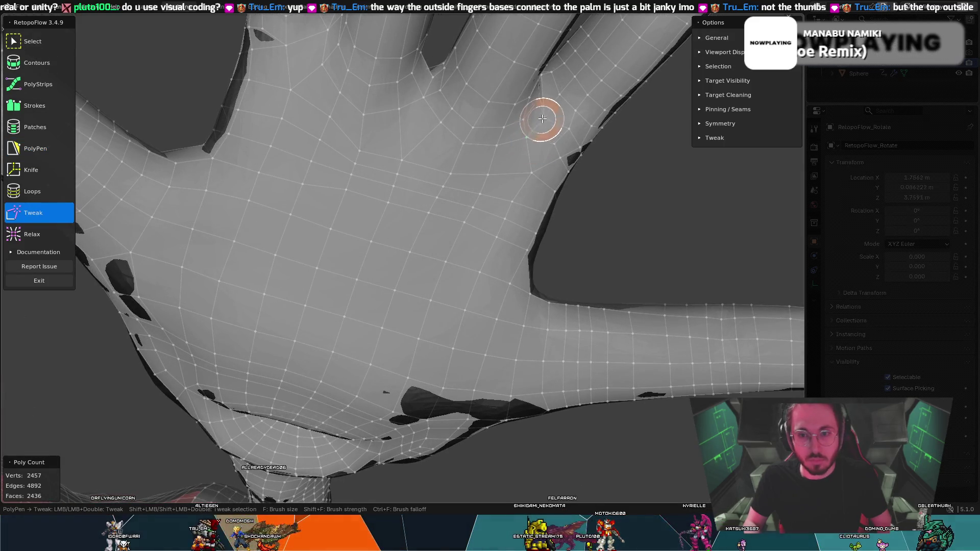
key("5")
key("9")
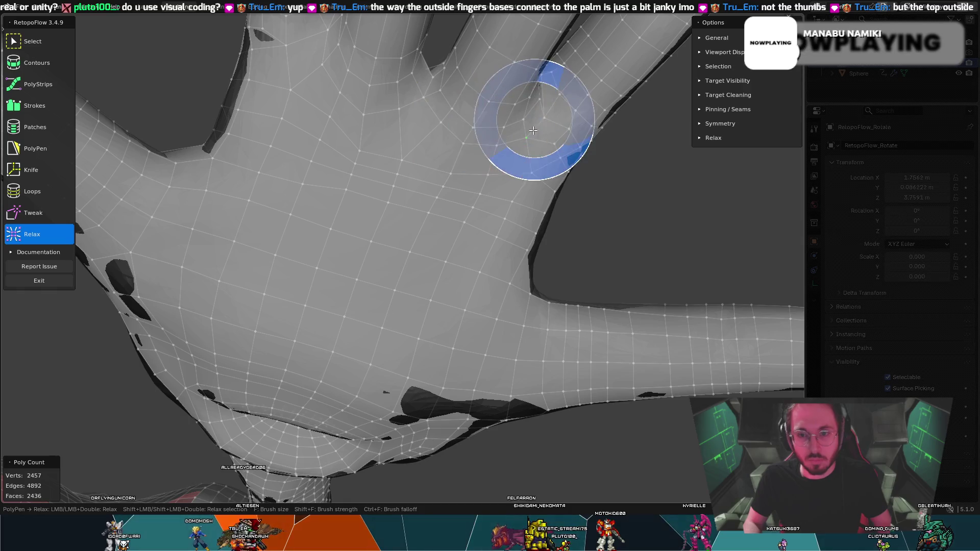
mouse_move(535, 127)
middle_mouse_down()
mouse_move(468, 125)
mouse_move(449, 142)
middle_mouse_up()
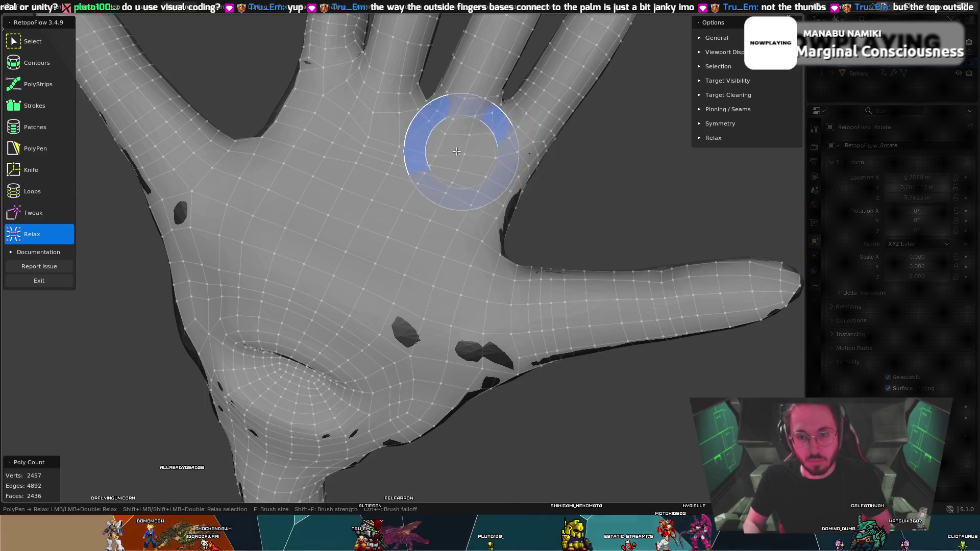
mouse_move(300, 88)
middle_mouse_down()
mouse_move(317, 102)
mouse_move(311, 91)
middle_mouse_up()
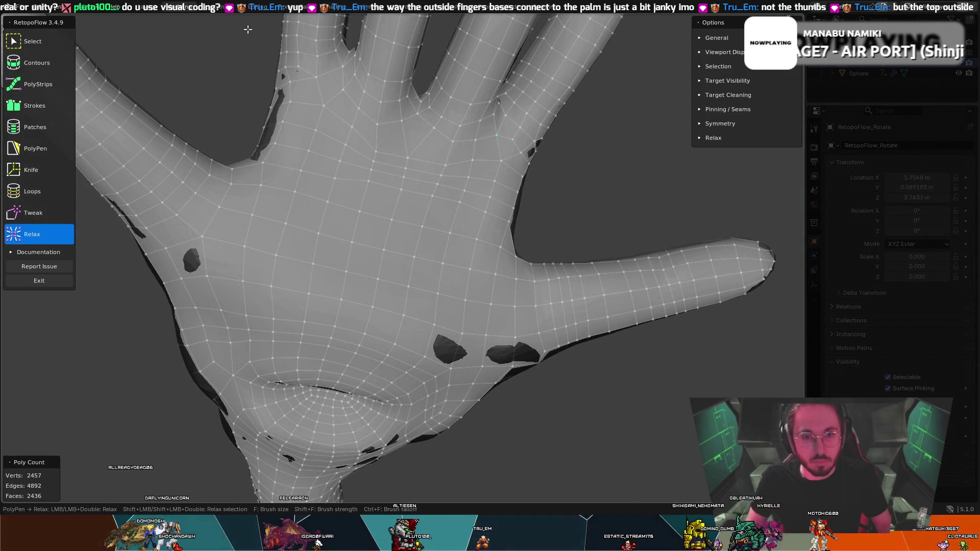
middle_click_drag(247, 39, 271, 61)
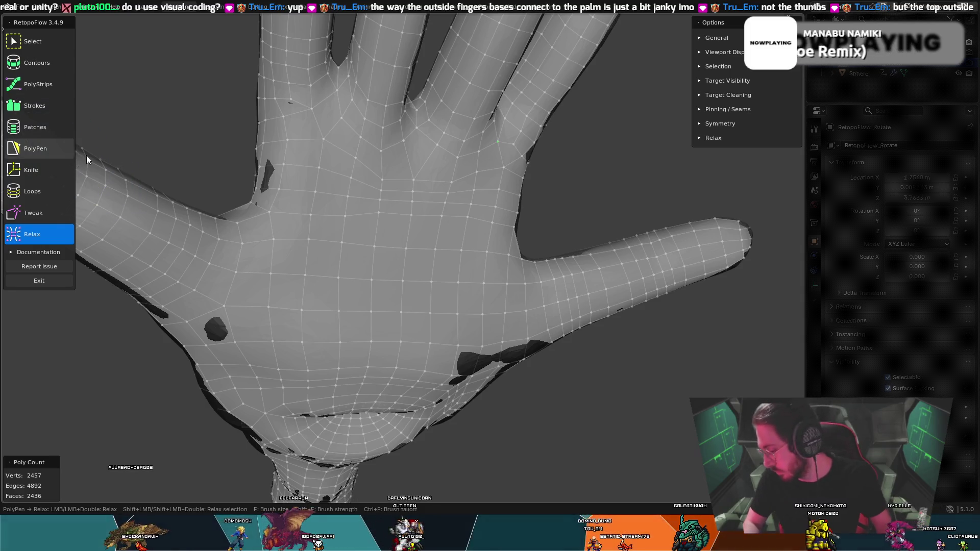
middle_click_drag(427, 175, 408, 173)
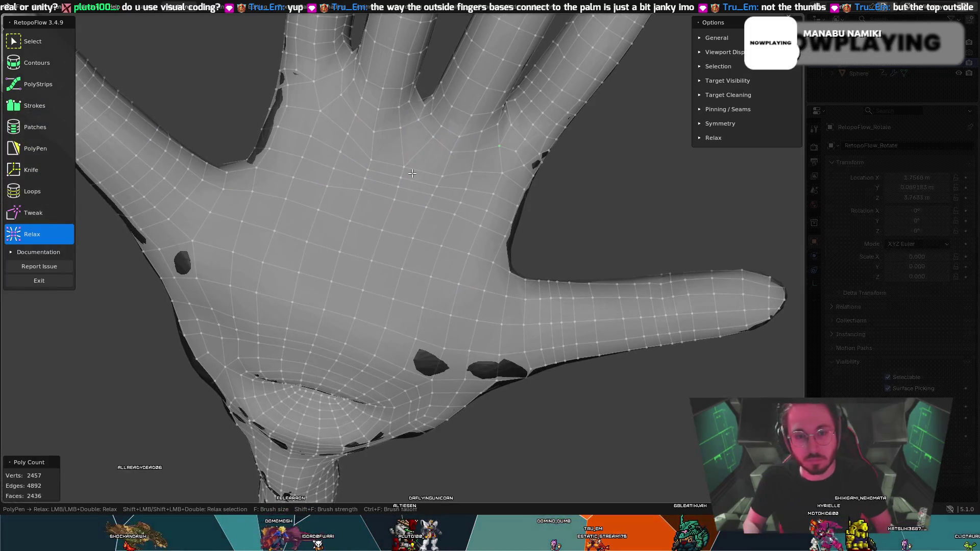
- Select and dissolve the edge at the index-finger base, leaving 2457 verts and 2434 faces
left_click(32, 174)
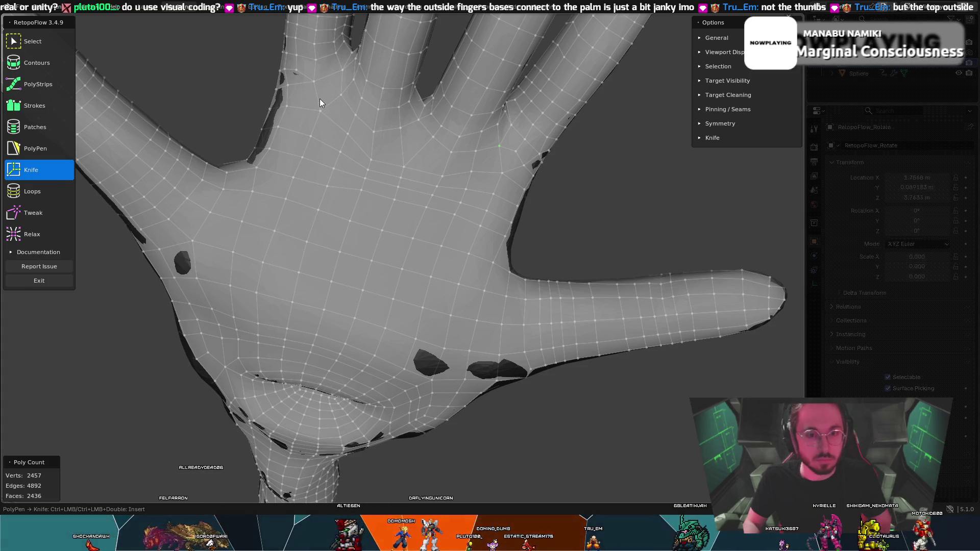
left_click(33, 43)
middle_click_drag(286, 163, 337, 119)
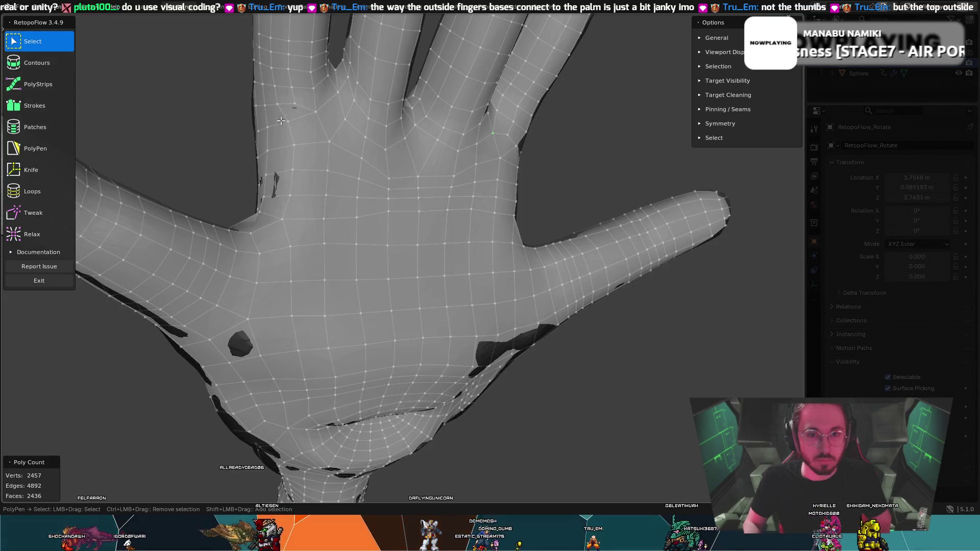
key("8")
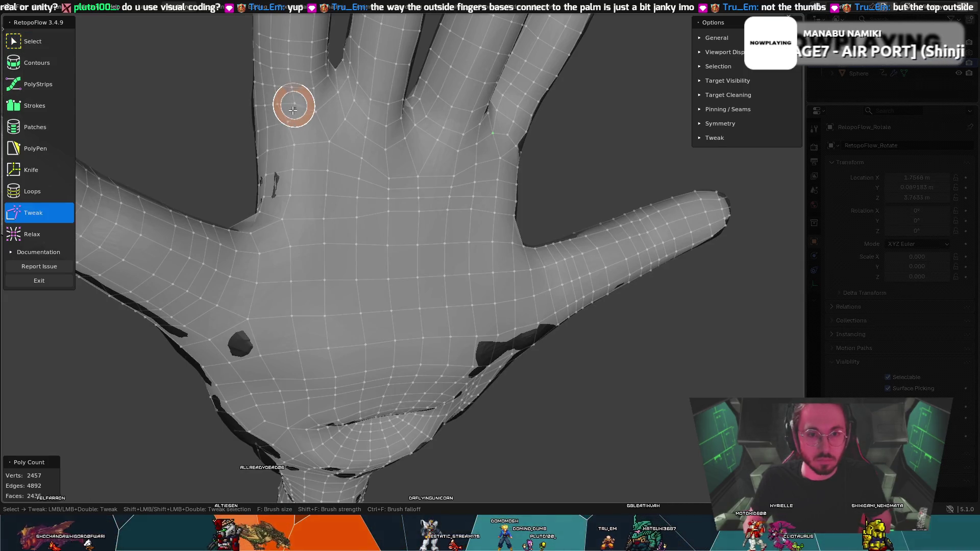
key("t")
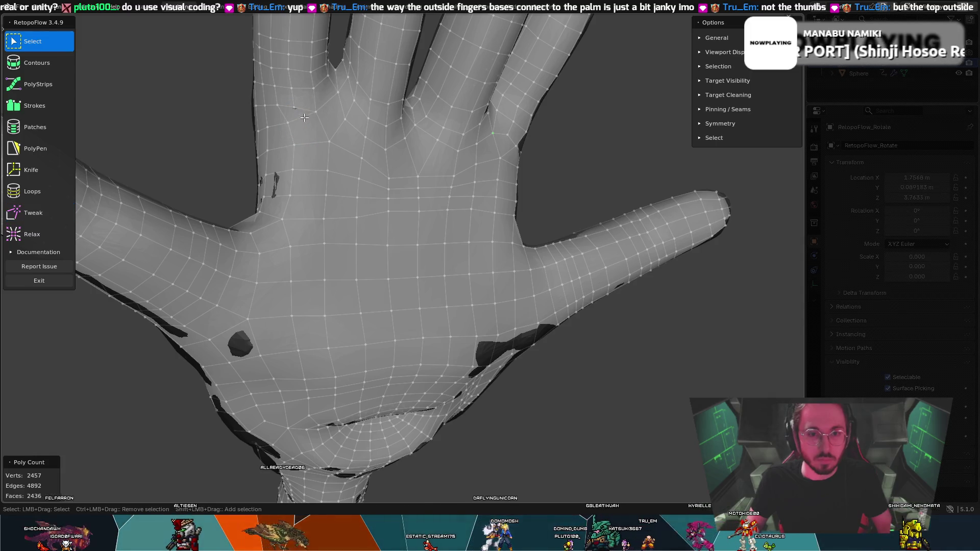
key("8")
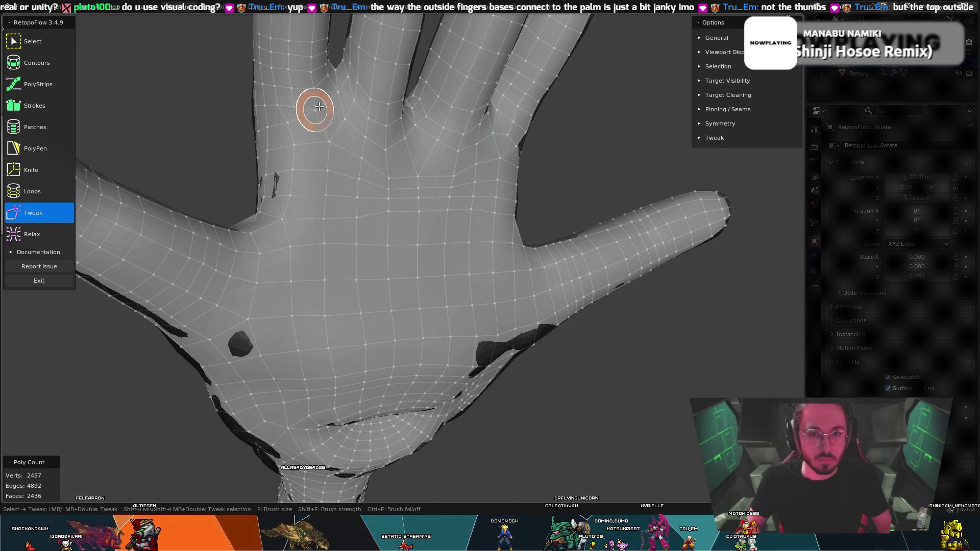
key("t")
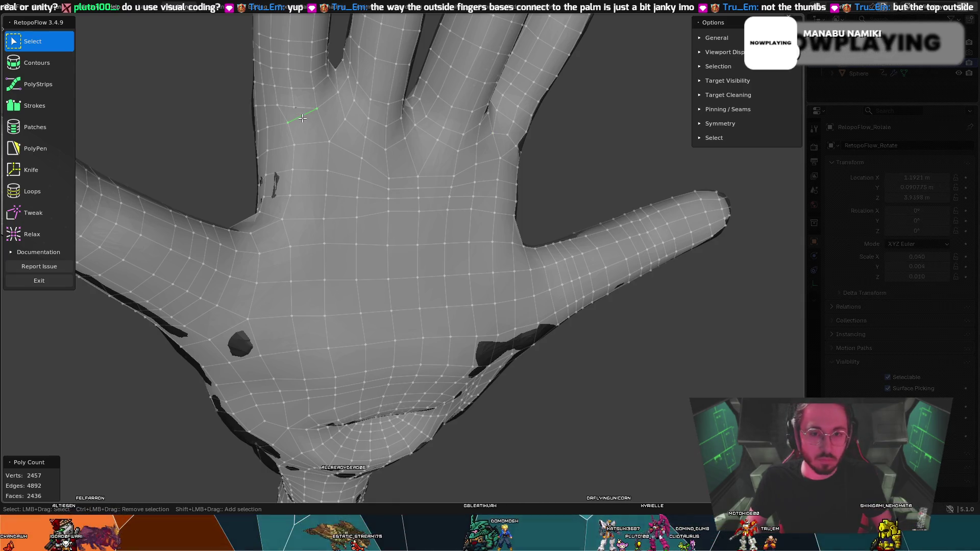
key("x")
left_click(308, 152)
key("x")
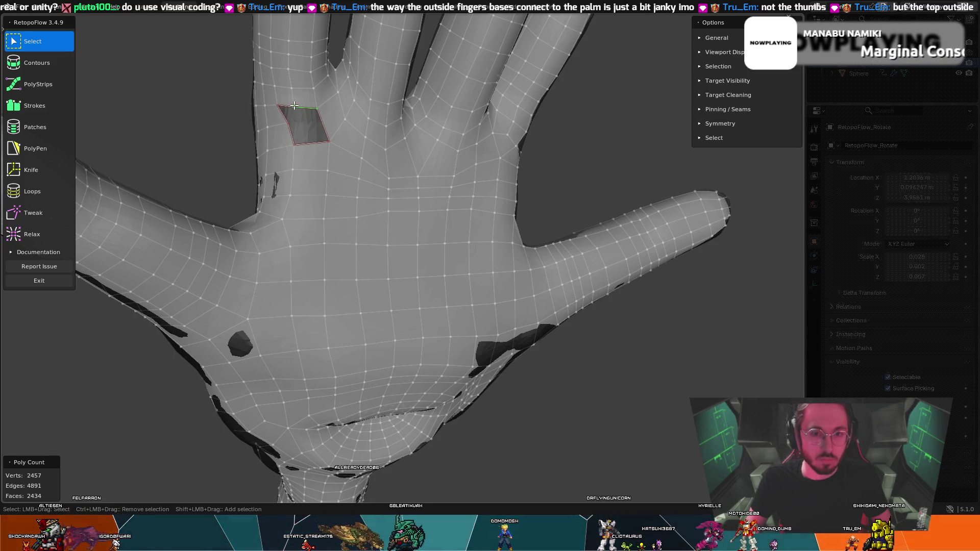
- Reshape the index-finger-base quad's corners with the Tweak brush so it fits the hand surface
left_click(54, 140)
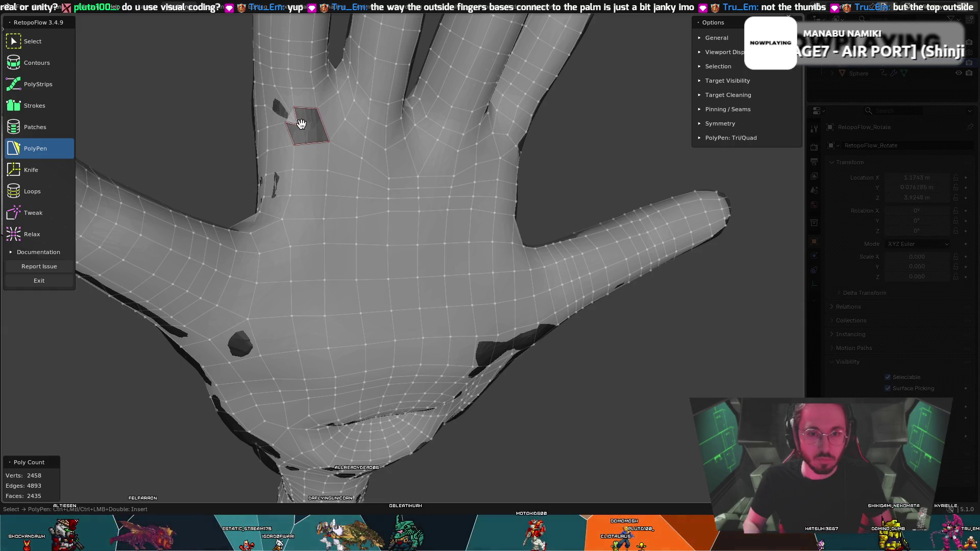
key("t")
left_click_drag(300, 124, 284, 120)
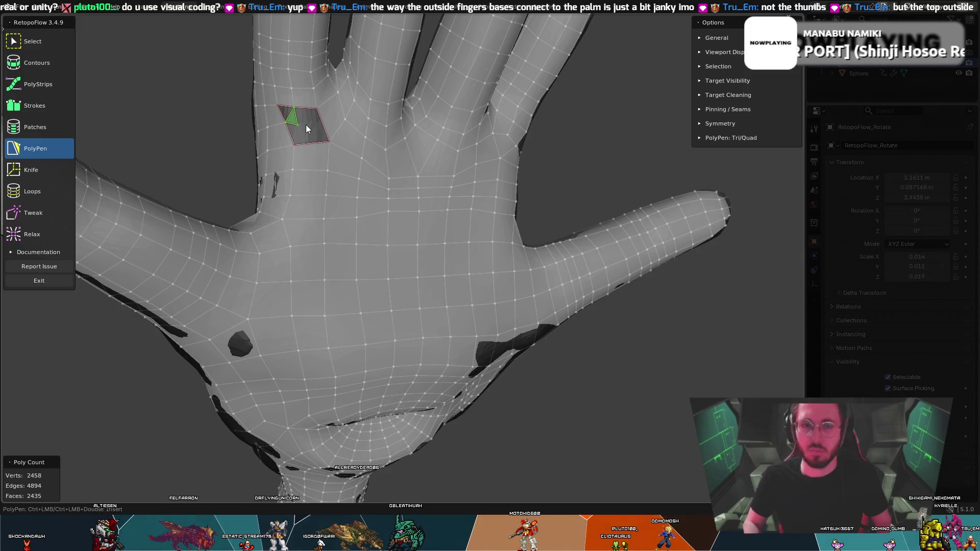
key("ctrl+z")
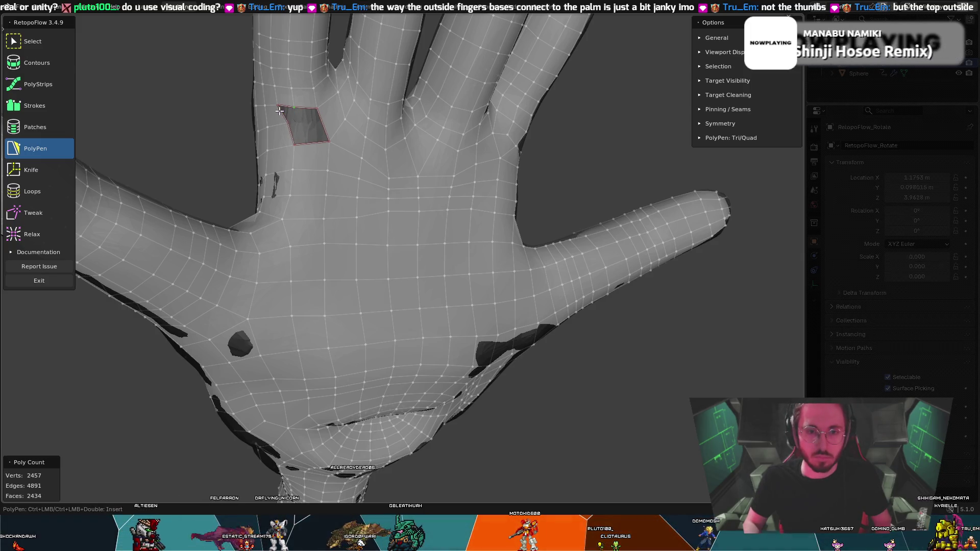
key("t")
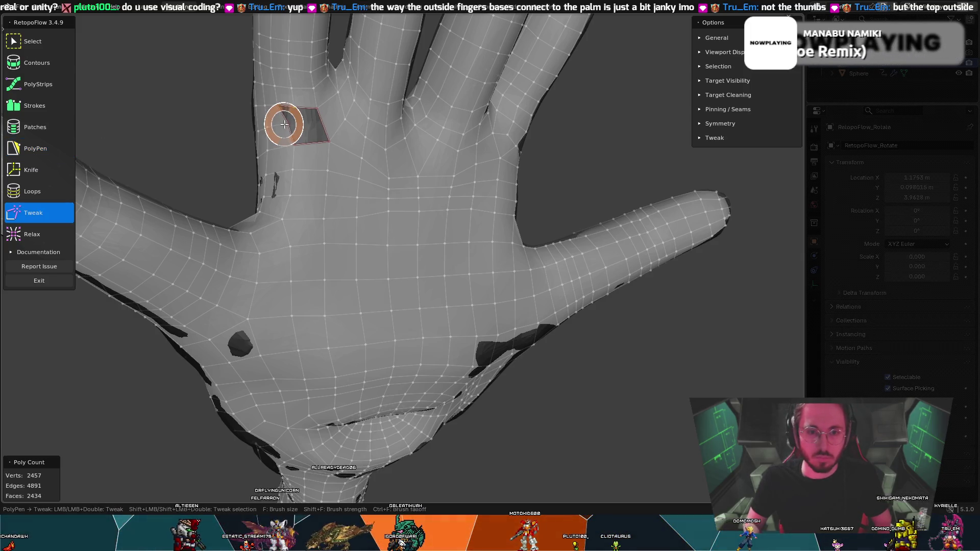
left_click_drag(327, 143, 307, 125)
key("t")
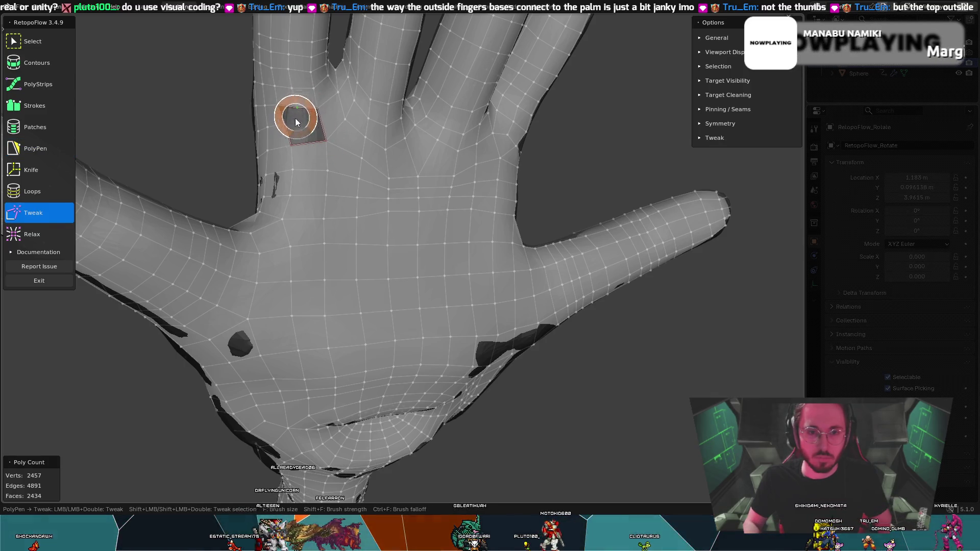
- Add one PolyPen vertex beside the finger-base quad, bringing the mesh to 2459 verts and 2436 faces
left_click(295, 118)
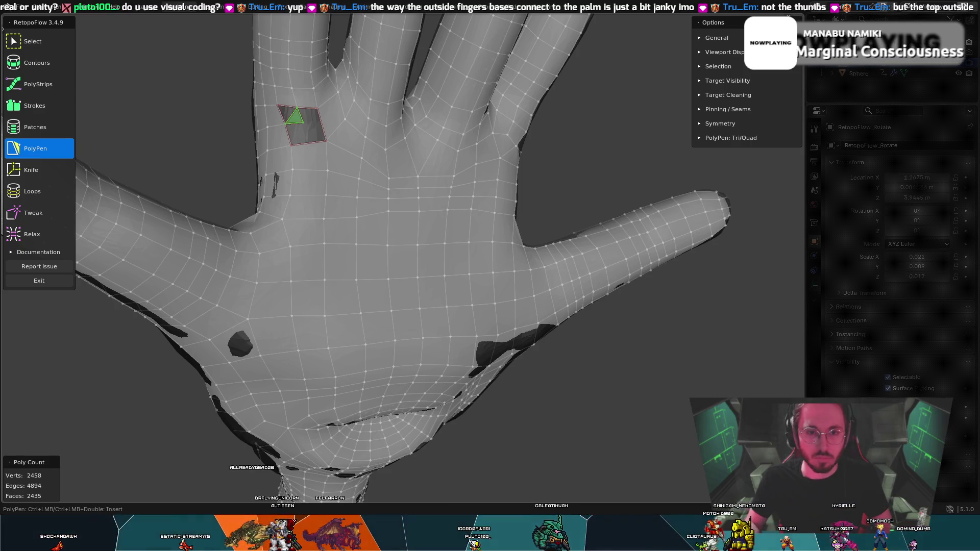
left_click(313, 110, "ctrl")
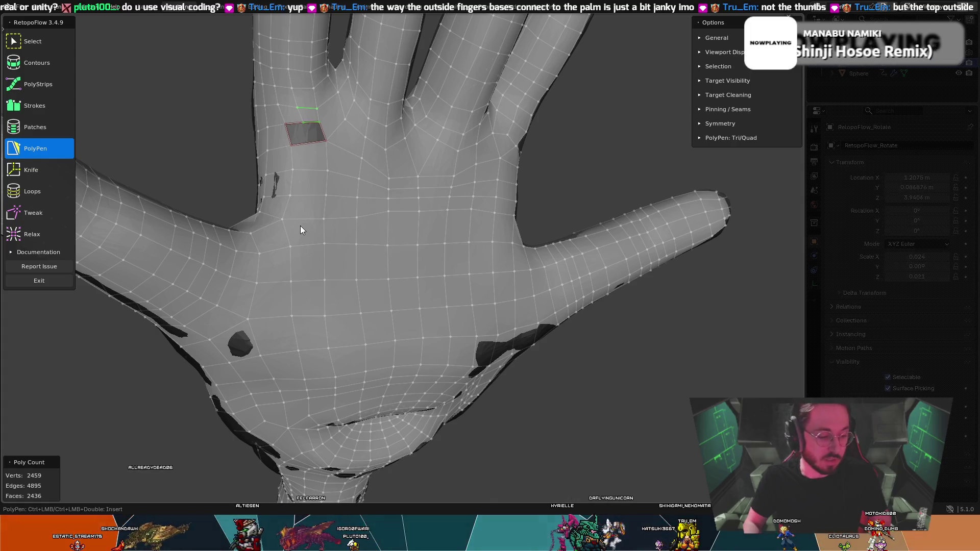
middle_click_drag(323, 146, 305, 155)
key("t")
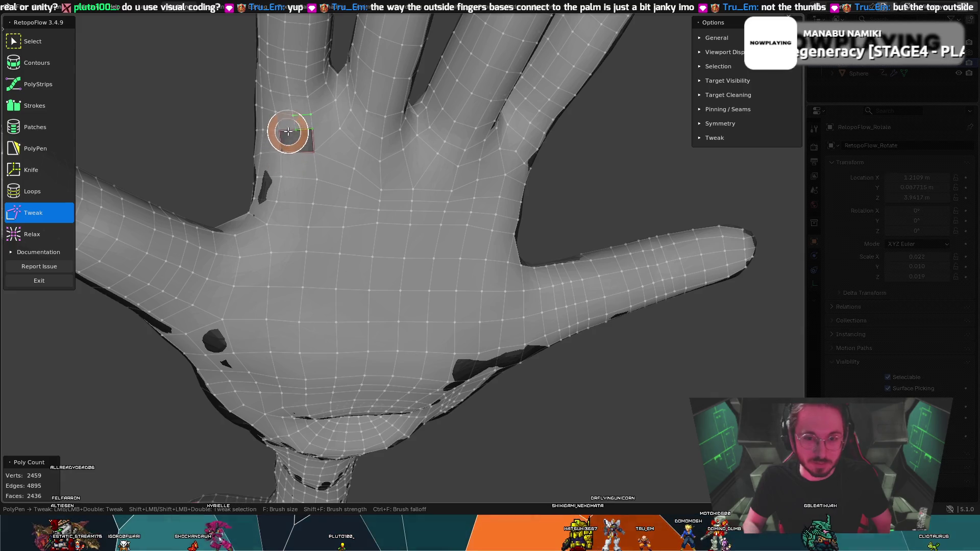
key("5")
mouse_move(293, 132)
middle_mouse_down()
mouse_move(311, 124)
mouse_move(311, 102)
mouse_move(320, 105)
middle_mouse_up()
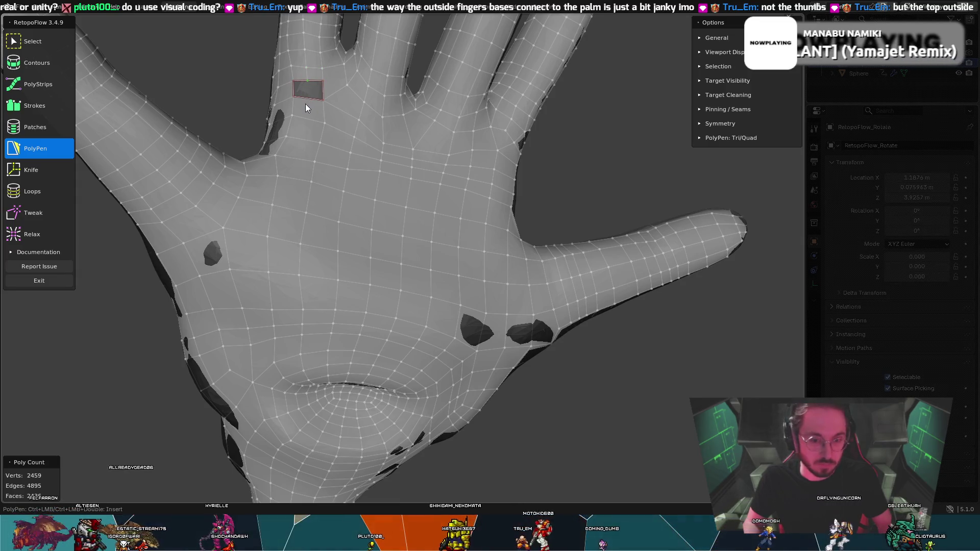
key("7")
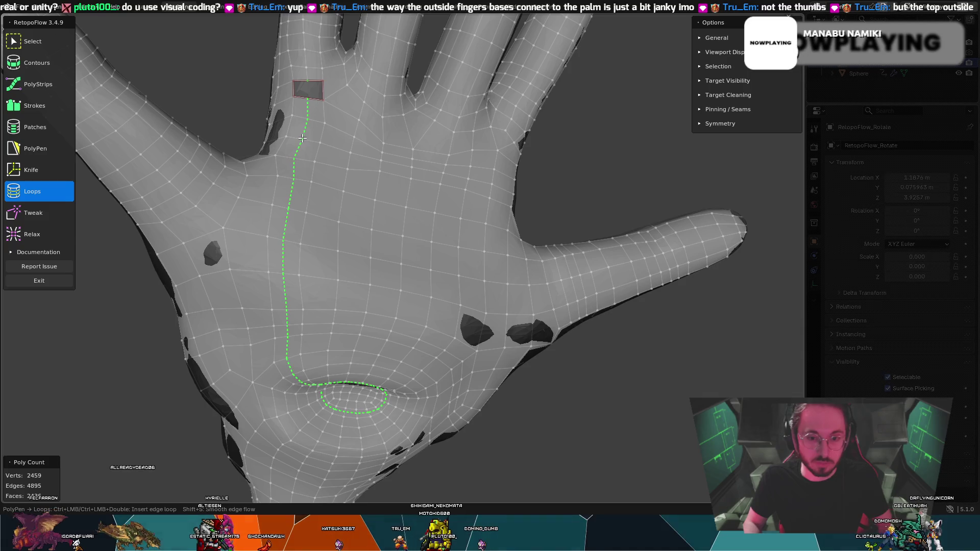
- Split the finger-base quad with a new PolyPen vertex and fill both gaps with faces, reaching 2438 faces
middle_click_drag(300, 80, 300, 78)
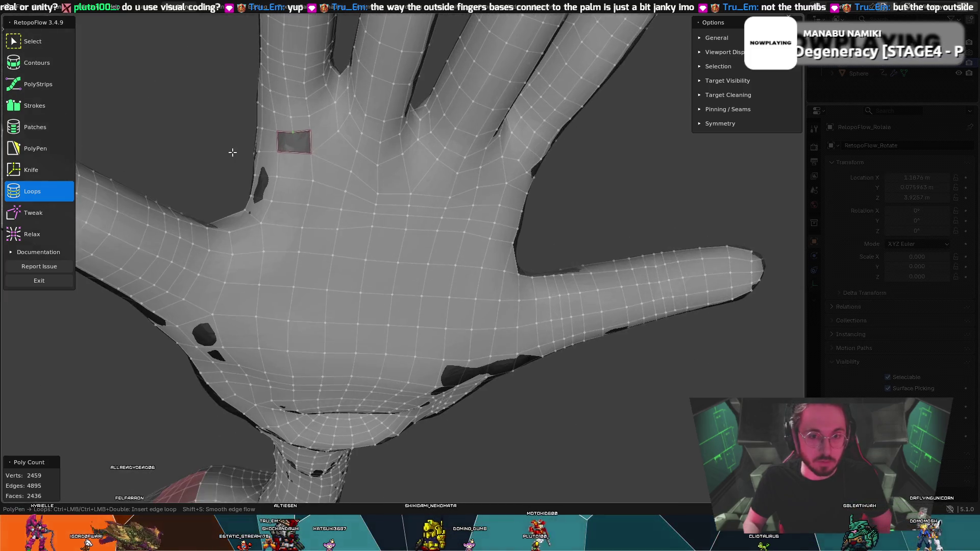
middle_click_drag(239, 131, 232, 151)
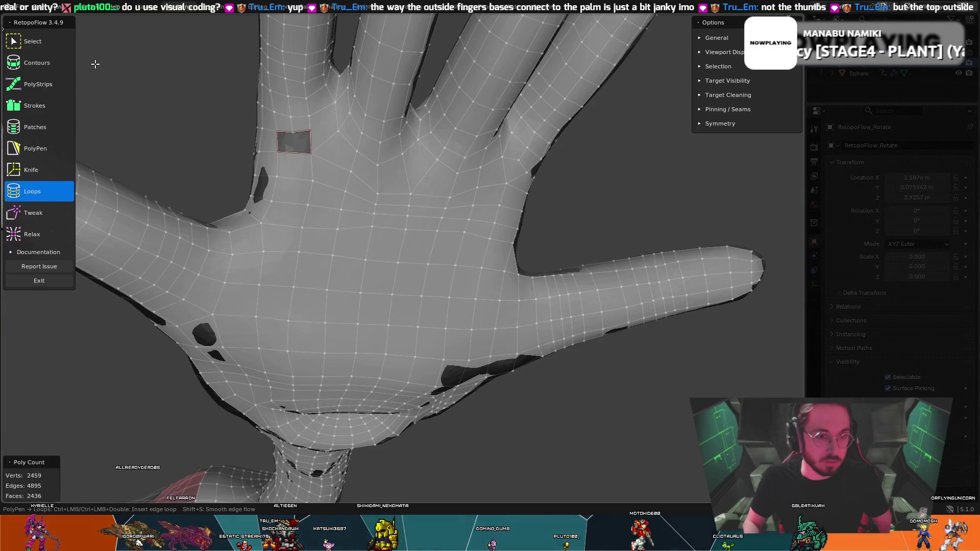
left_click(39, 148)
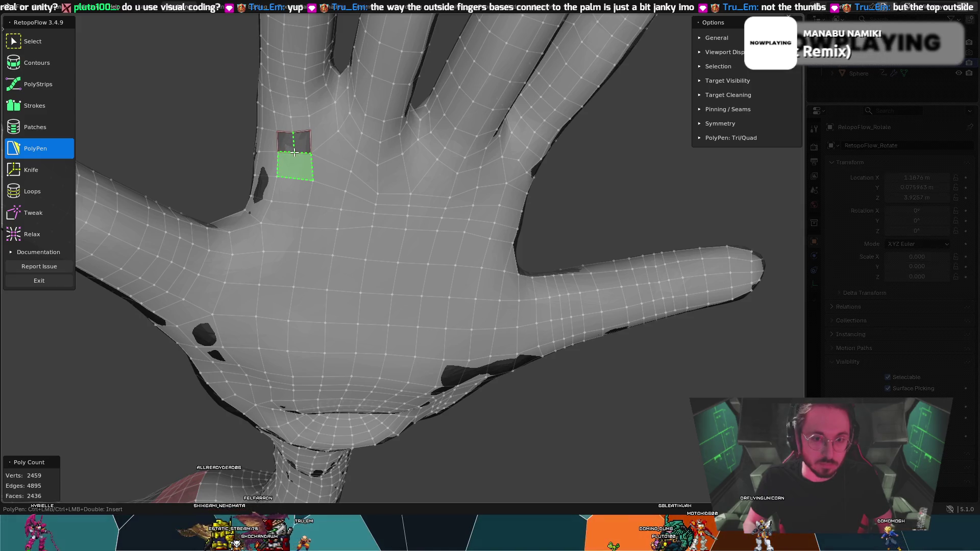
left_click(291, 152)
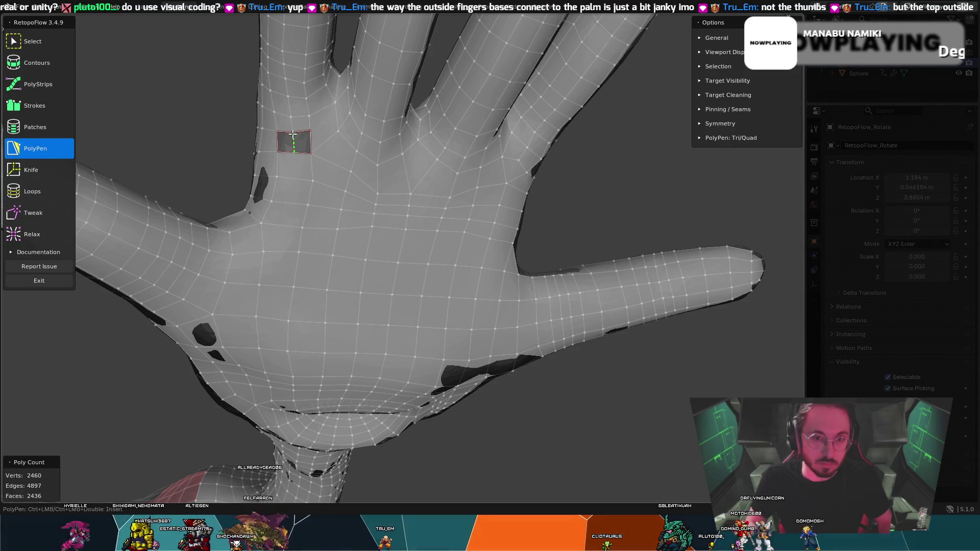
left_click(276, 149)
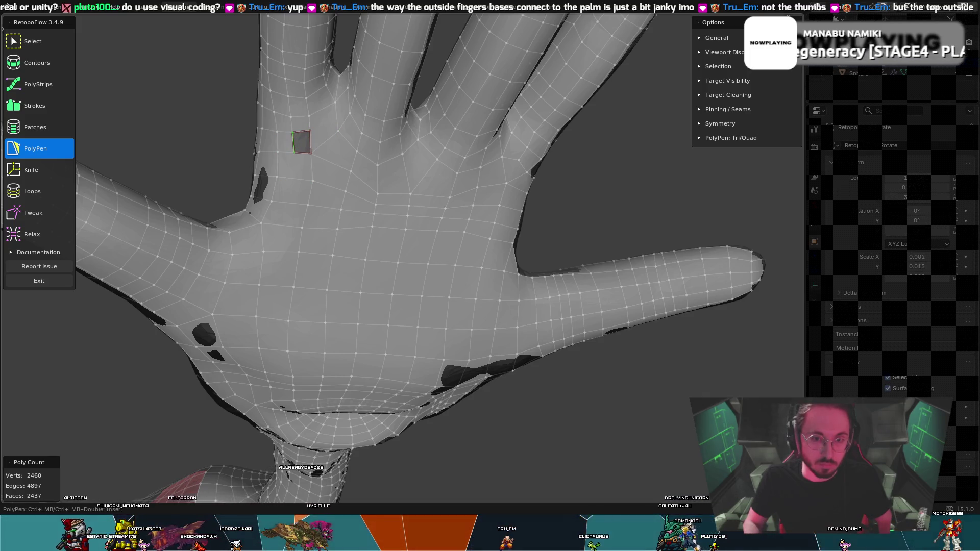
left_click(295, 152)
middle_click_drag(314, 141, 314, 139)
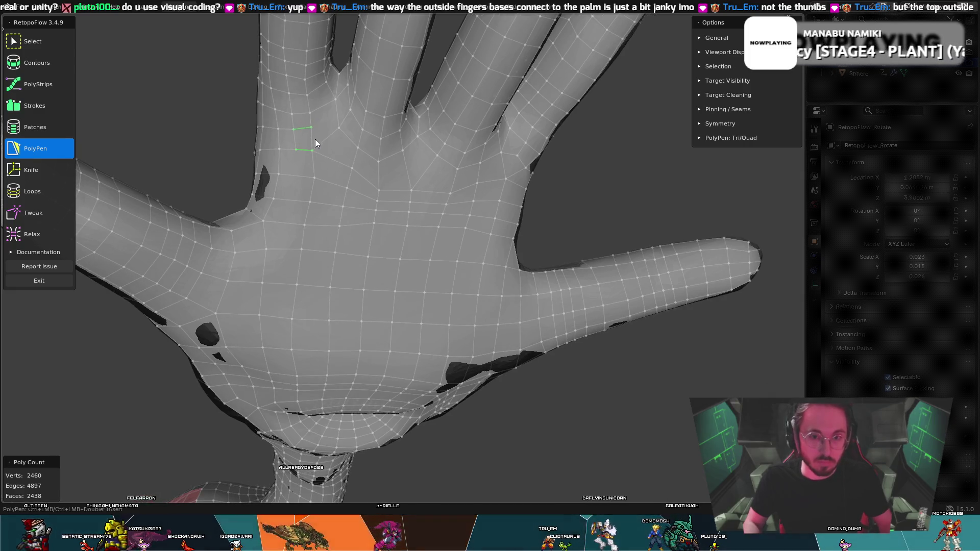
key("8")
key("t")
key("t")
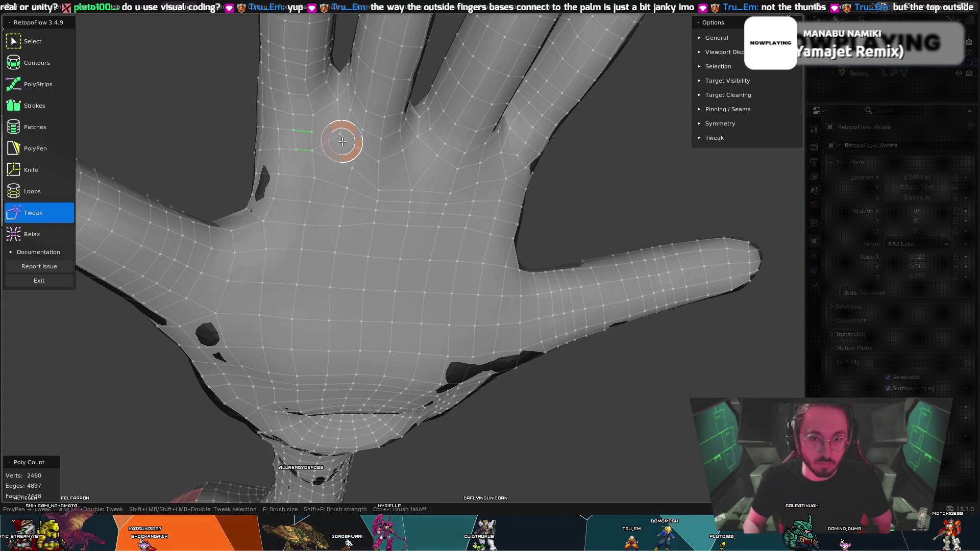
key("5")
mouse_move(332, 123)
middle_mouse_down()
mouse_move(346, 125)
mouse_move(307, 143)
middle_mouse_up()
left_click(20, 168)
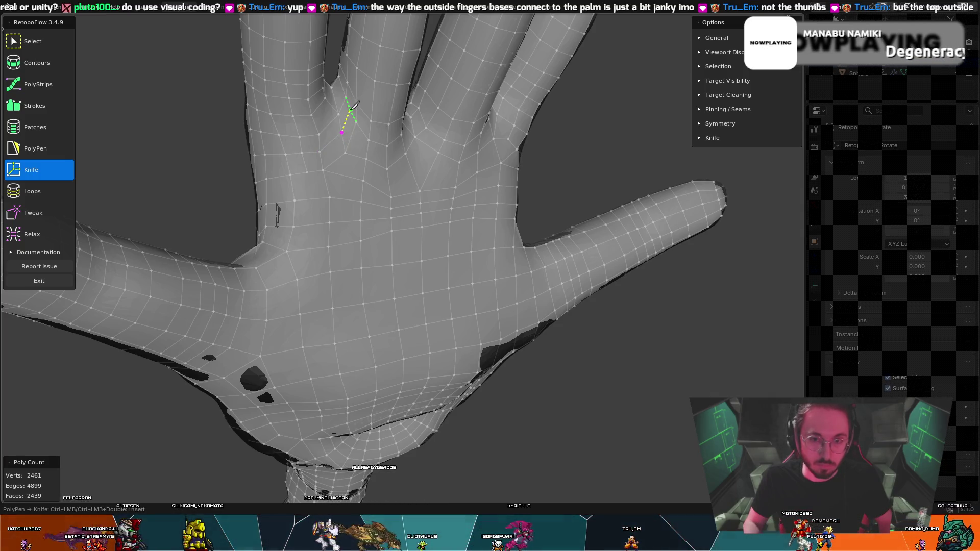
- Make one more Knife cut across the finger base (2462 verts, 2440 faces), then view the palm with Relax
middle_click_drag(350, 110, 317, 124)
key("8")
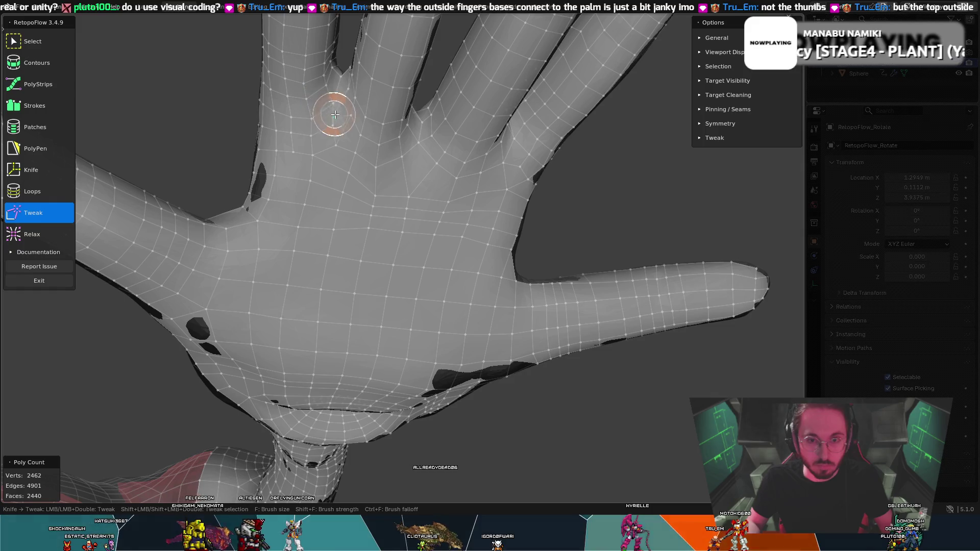
mouse_move(346, 117)
middle_mouse_down()
mouse_move(322, 120)
mouse_move(350, 100)
middle_mouse_up()
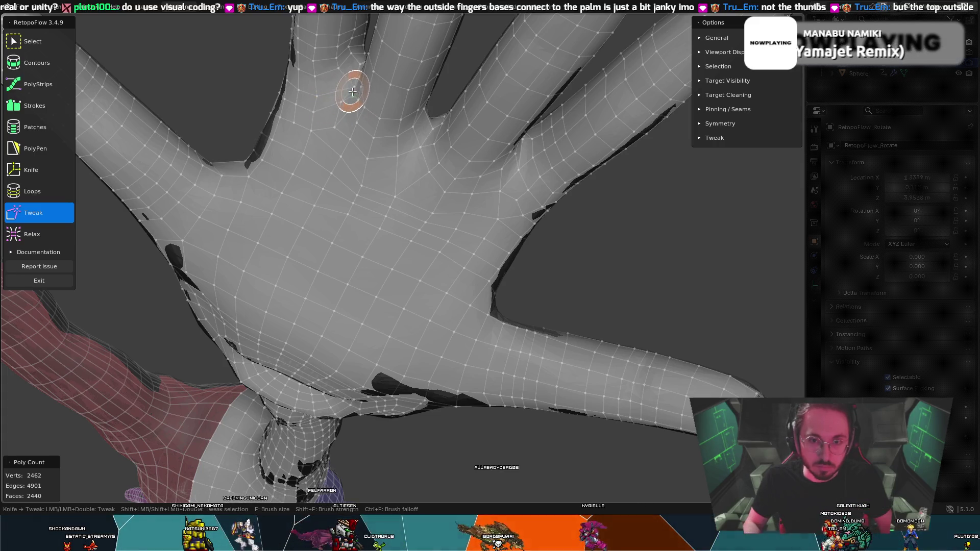
key("Escape")
mouse_move(358, 85)
middle_mouse_down()
mouse_move(385, 90)
mouse_move(338, 138)
middle_mouse_up()
key("shift+t")
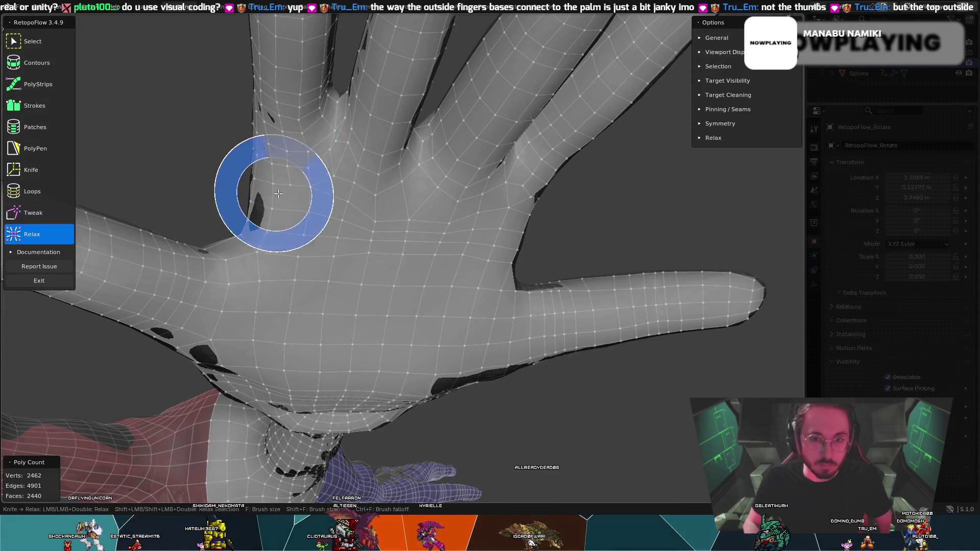
mouse_move(329, 120)
middle_mouse_down()
mouse_move(353, 158)
mouse_move(321, 200)
middle_mouse_up()
scroll(320, 199, "up", 6)
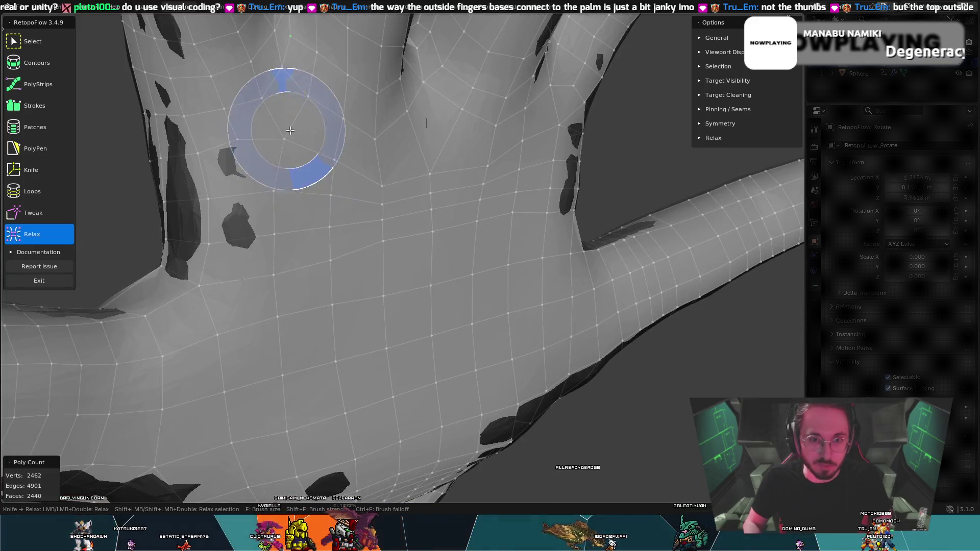
middle_click_drag(300, 135, 380, 92)
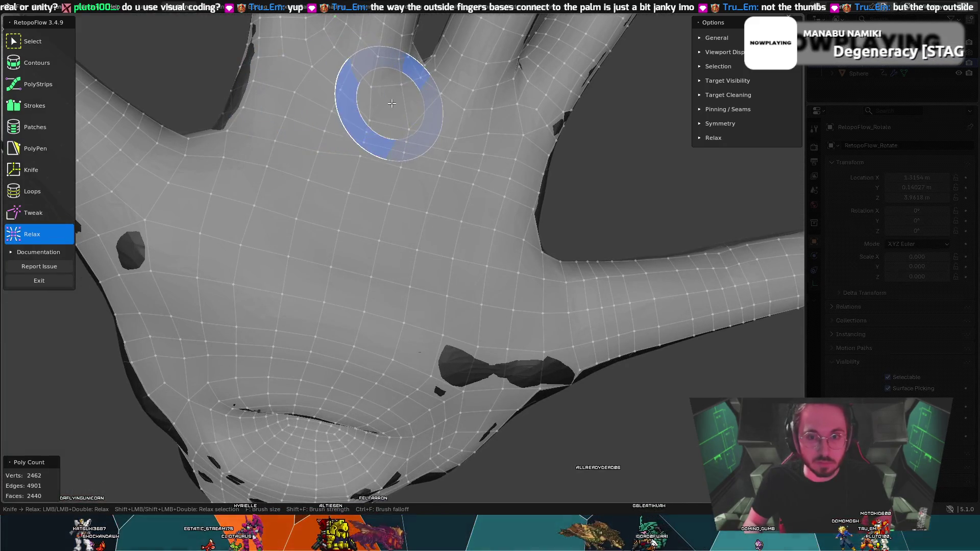